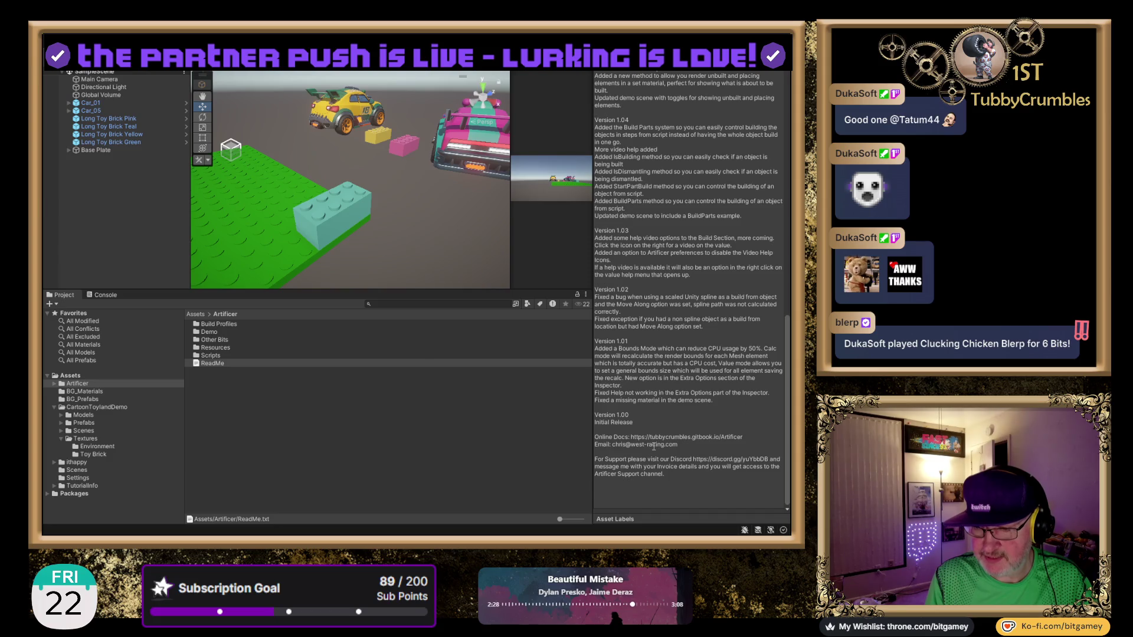
- Select the Online Docs URL in the ReadMe Inspector and switch to the web browser
{"action": "left_click_drag", "start_coordinate": [630, 437], "coordinate": [742, 438]}
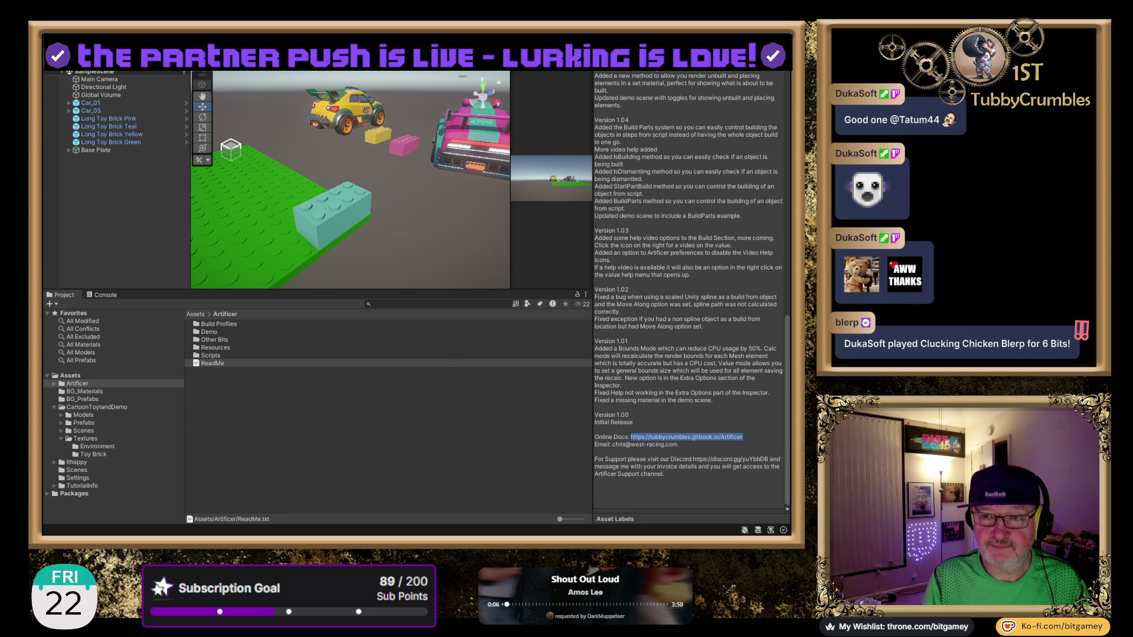
{"action": "key", "text": "alt+Tab"}
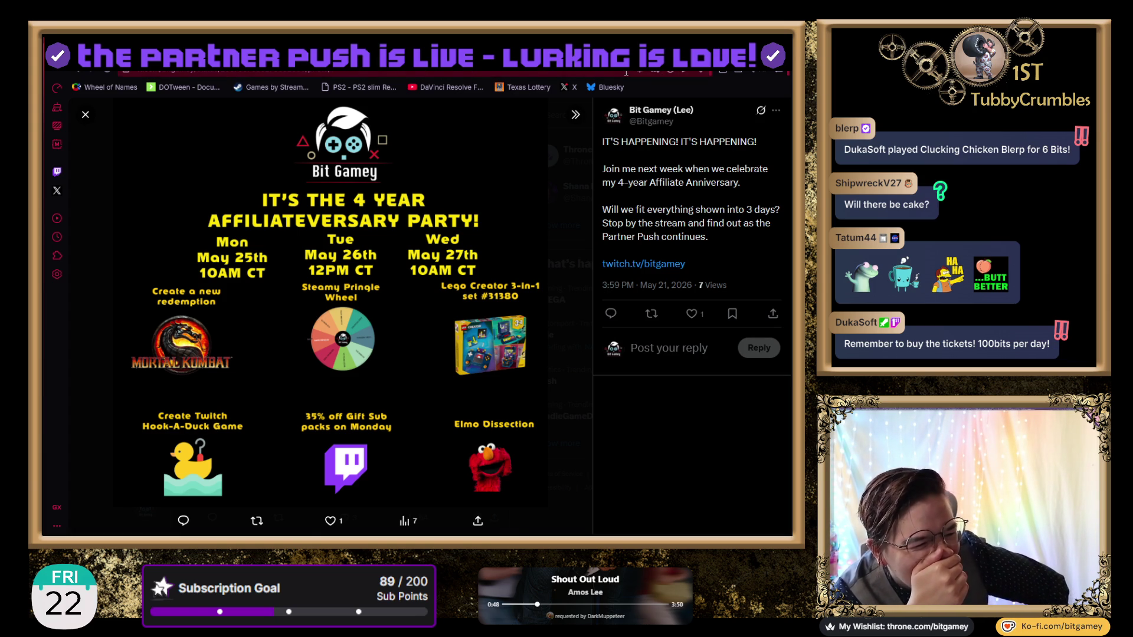
- Load the copied Artificer documentation URL in a new browser tab
{"action": "key", "text": "ctrl+t"}
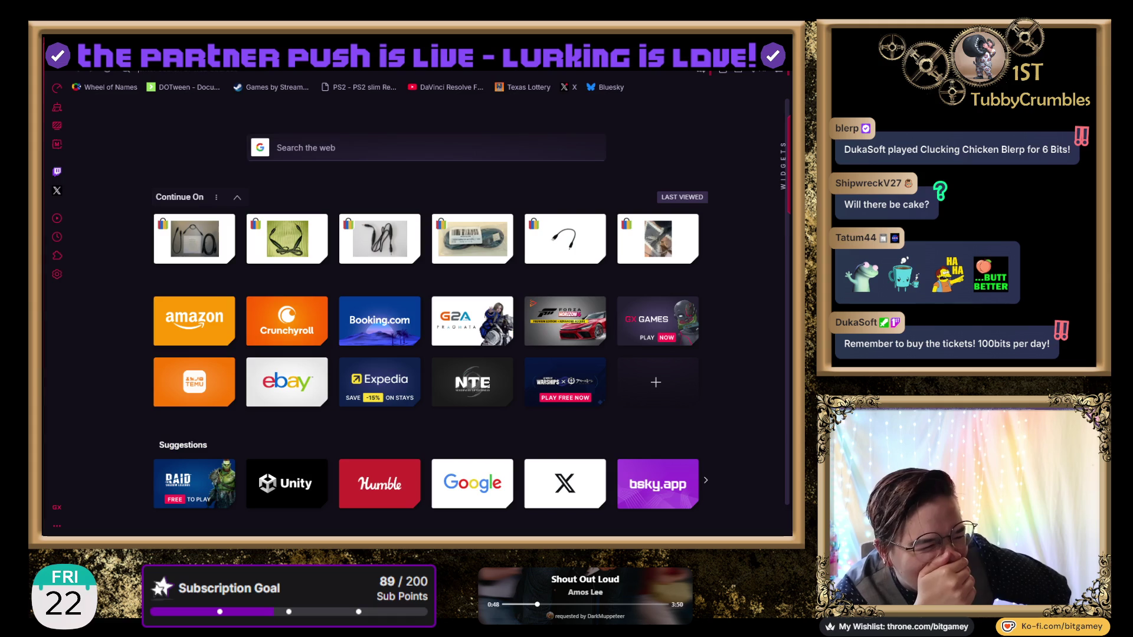
{"action": "key", "text": "Return"}
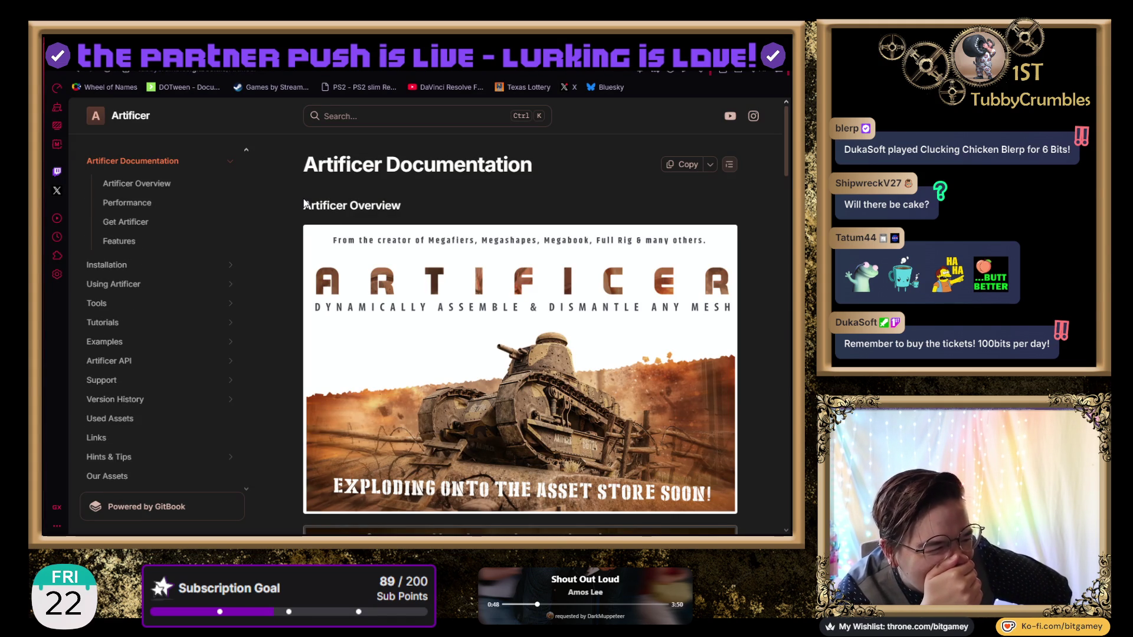
- Open the Installation page and scroll through its Package Manager and dependency setup text
{"action": "left_click", "coordinate": [201, 265]}
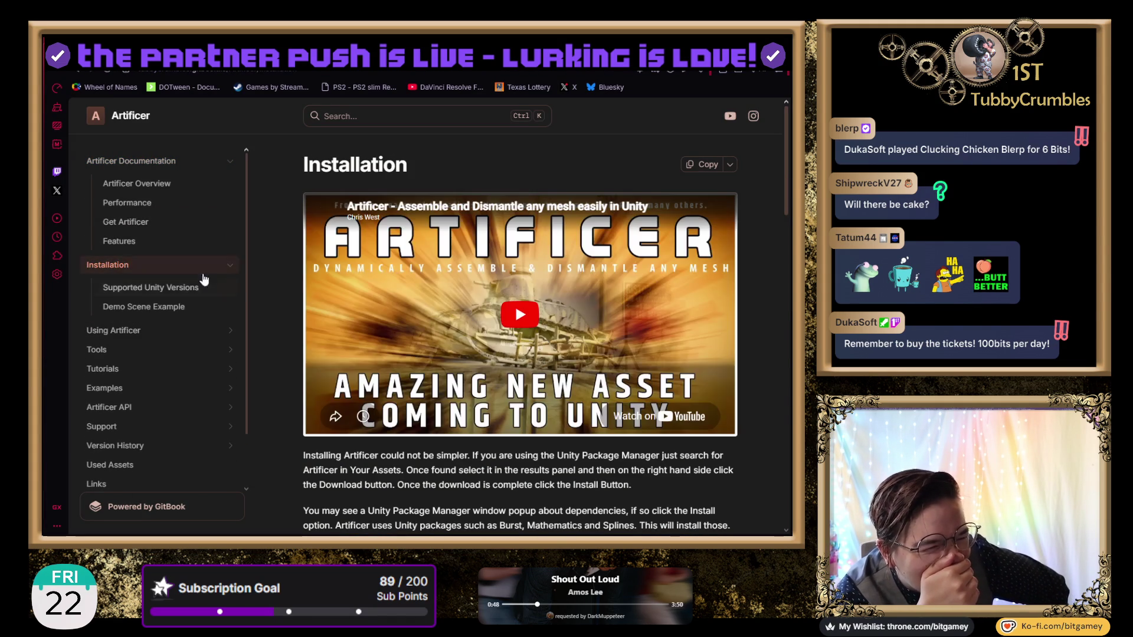
{"action": "scroll", "coordinate": [199, 277], "scroll_direction": "down", "scroll_amount": 5}
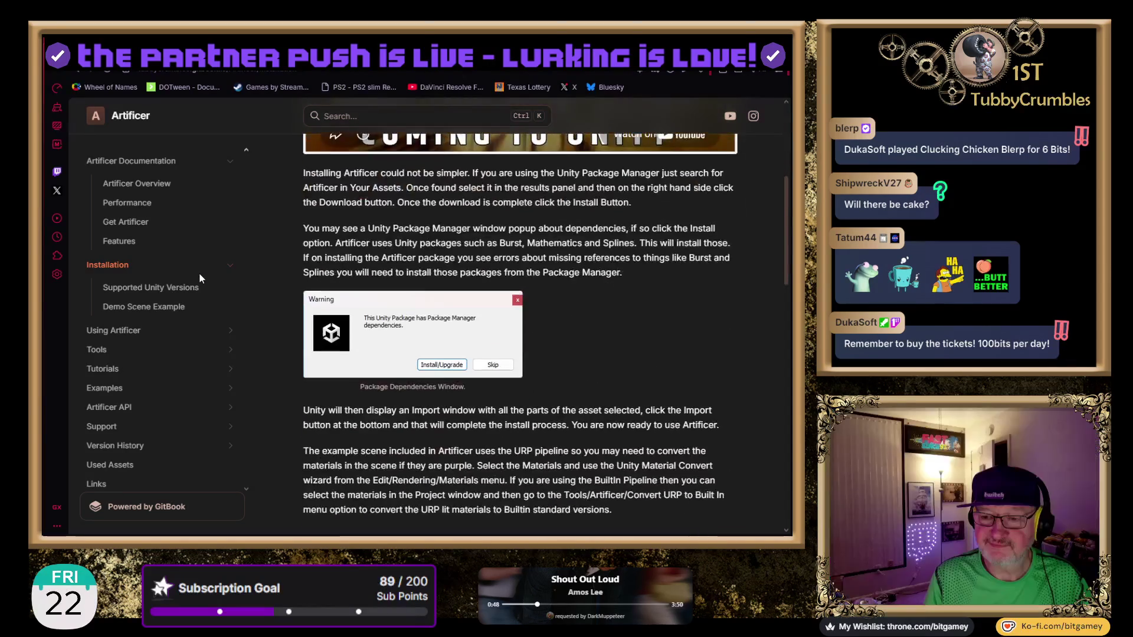
{"action": "scroll", "coordinate": [200, 278], "scroll_direction": "down", "scroll_amount": 1}
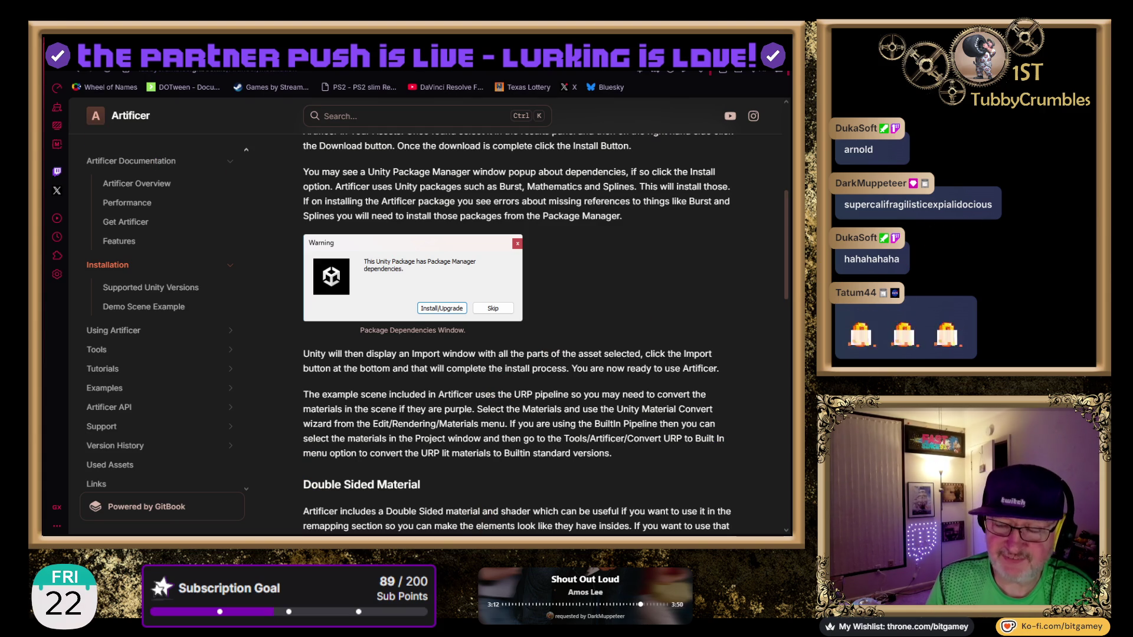
{"action": "scroll", "coordinate": [520, 331], "scroll_direction": "up", "scroll_amount": 1}
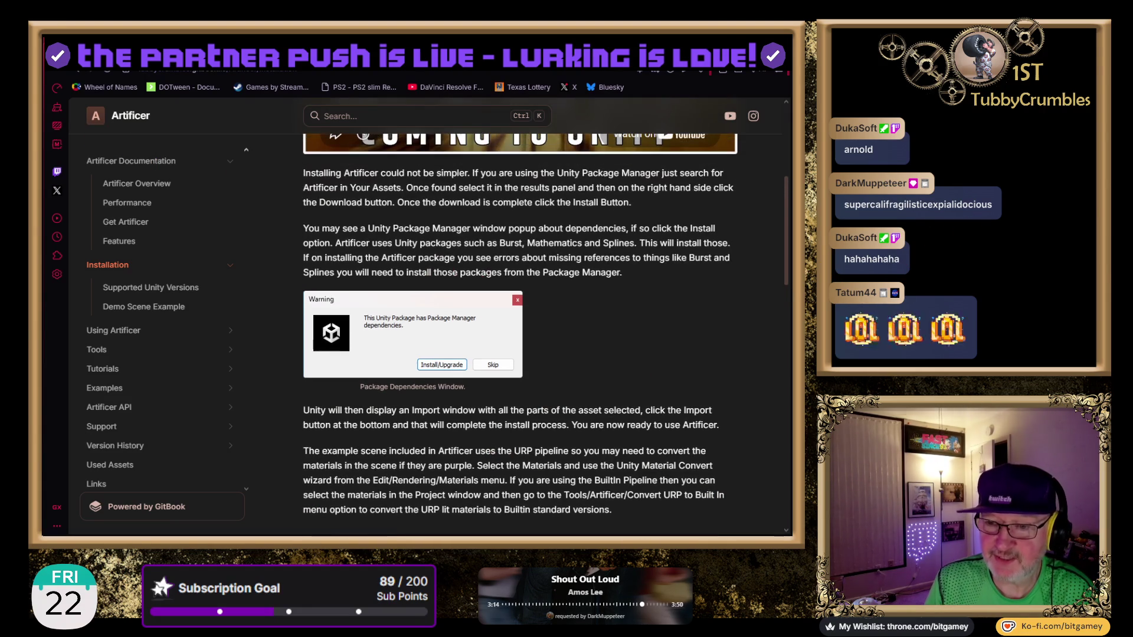
- Scroll through the Demo Scene Example page's descriptions of the rebuild and Click Build demos
{"action": "scroll", "coordinate": [519, 331], "scroll_direction": "down", "scroll_amount": 9}
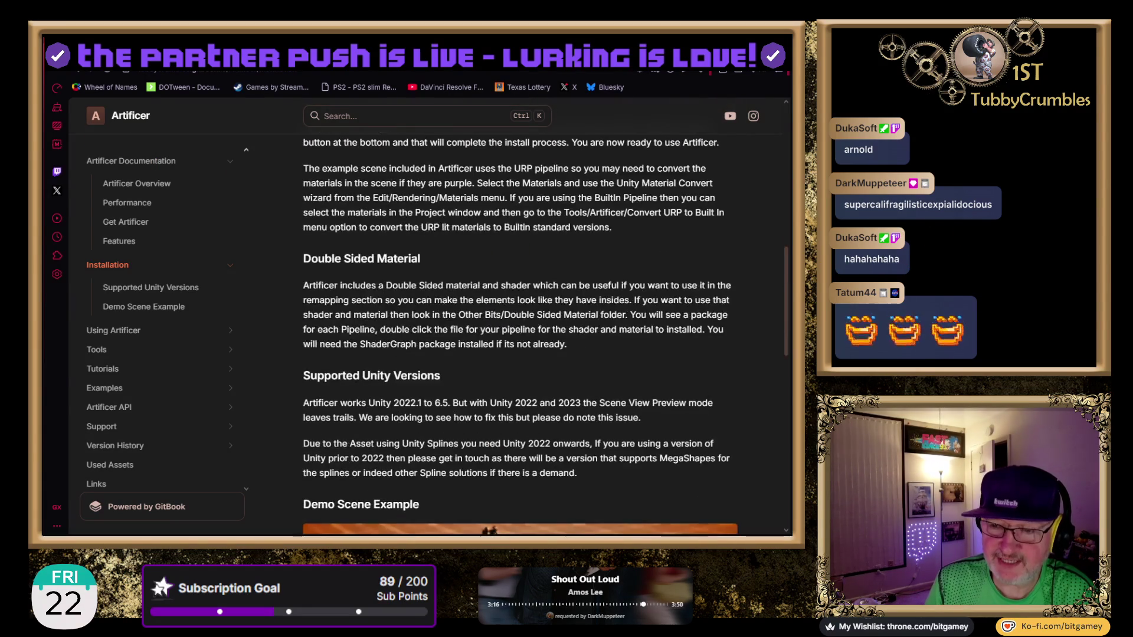
{"action": "scroll", "coordinate": [519, 331], "scroll_direction": "up", "scroll_amount": 6}
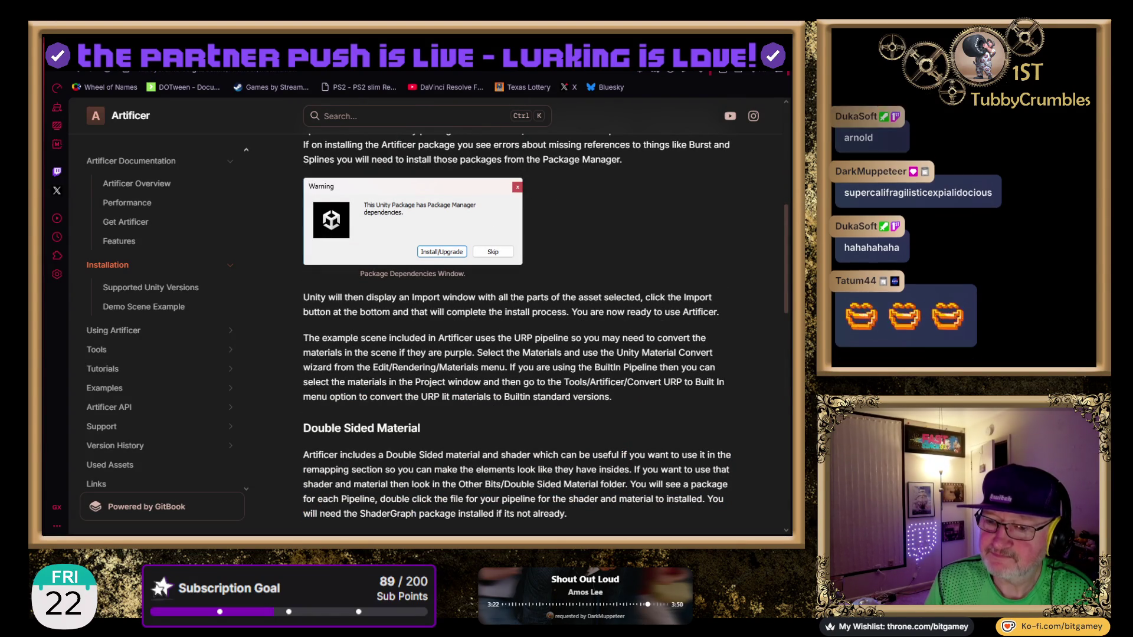
{"action": "scroll", "coordinate": [519, 330], "scroll_direction": "down", "scroll_amount": 2}
{"action": "scroll", "coordinate": [519, 330], "scroll_direction": "down", "scroll_amount": 3}
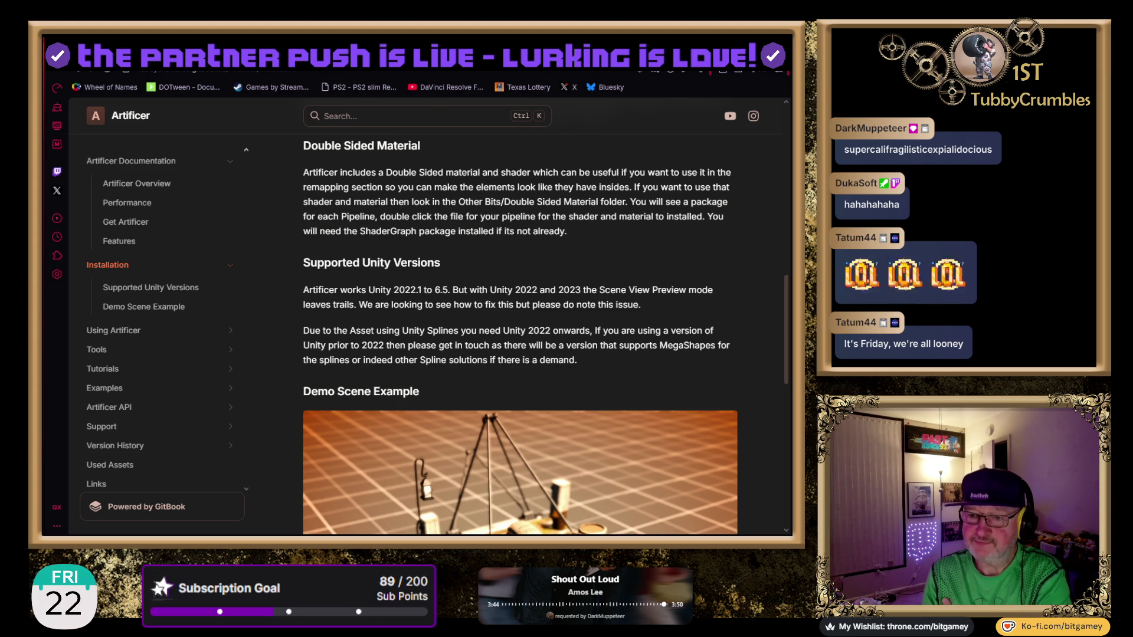
{"action": "scroll", "coordinate": [519, 336], "scroll_direction": "down", "scroll_amount": 2}
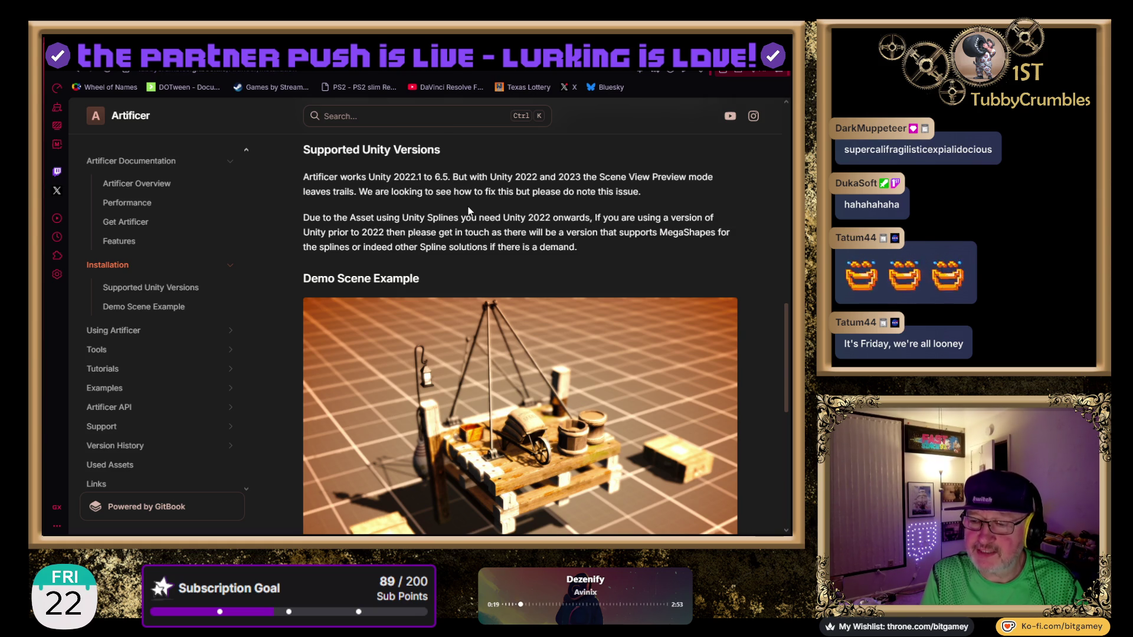
{"action": "scroll", "coordinate": [469, 210], "scroll_direction": "down", "scroll_amount": 1}
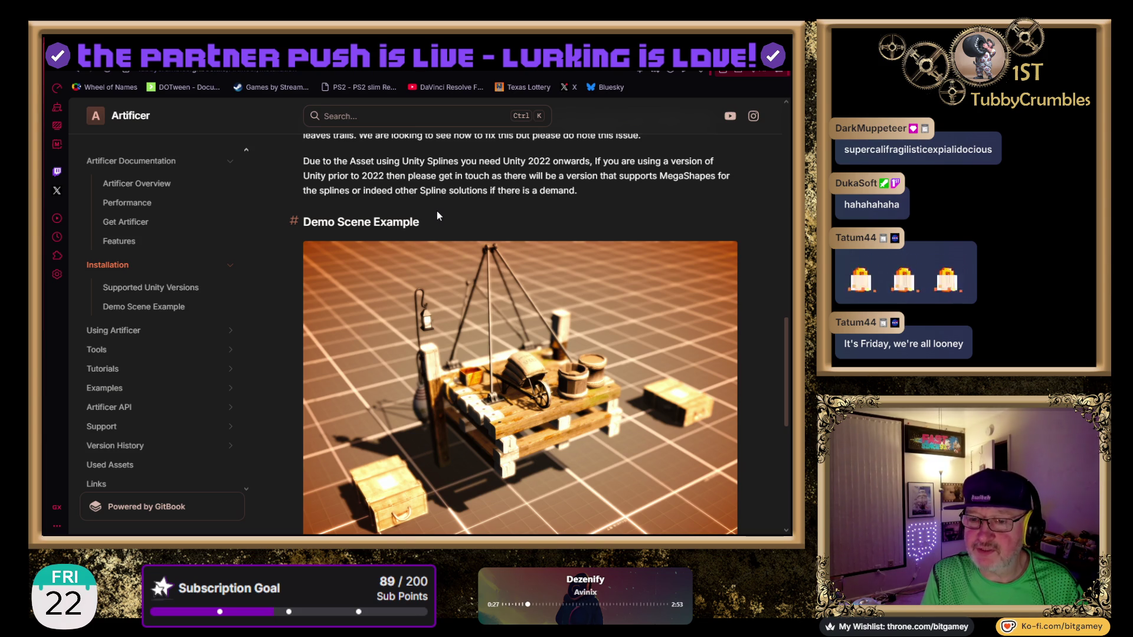
{"action": "scroll", "coordinate": [461, 219], "scroll_direction": "down", "scroll_amount": 2}
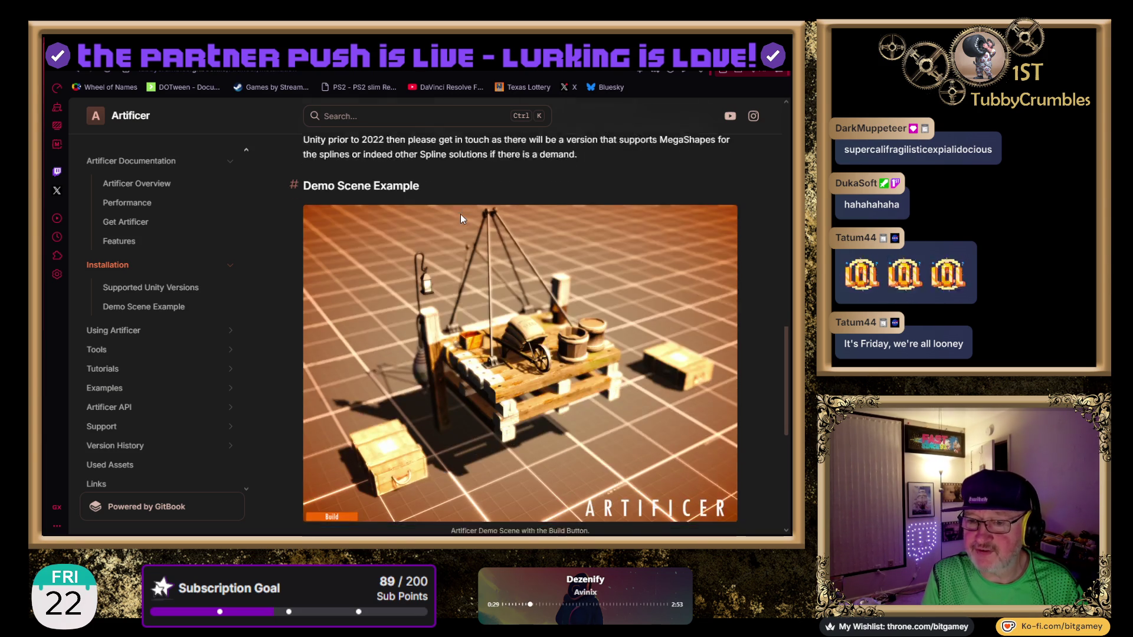
{"action": "scroll", "coordinate": [425, 279], "scroll_direction": "down", "scroll_amount": 4}
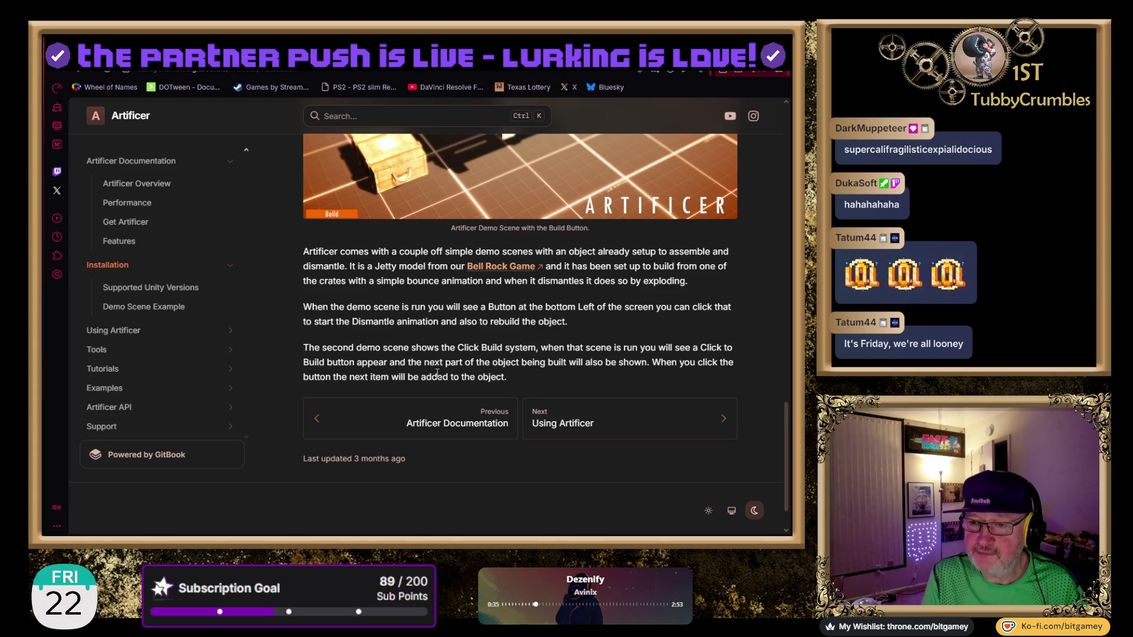
{"action": "scroll", "coordinate": [437, 373], "scroll_direction": "down", "scroll_amount": 1}
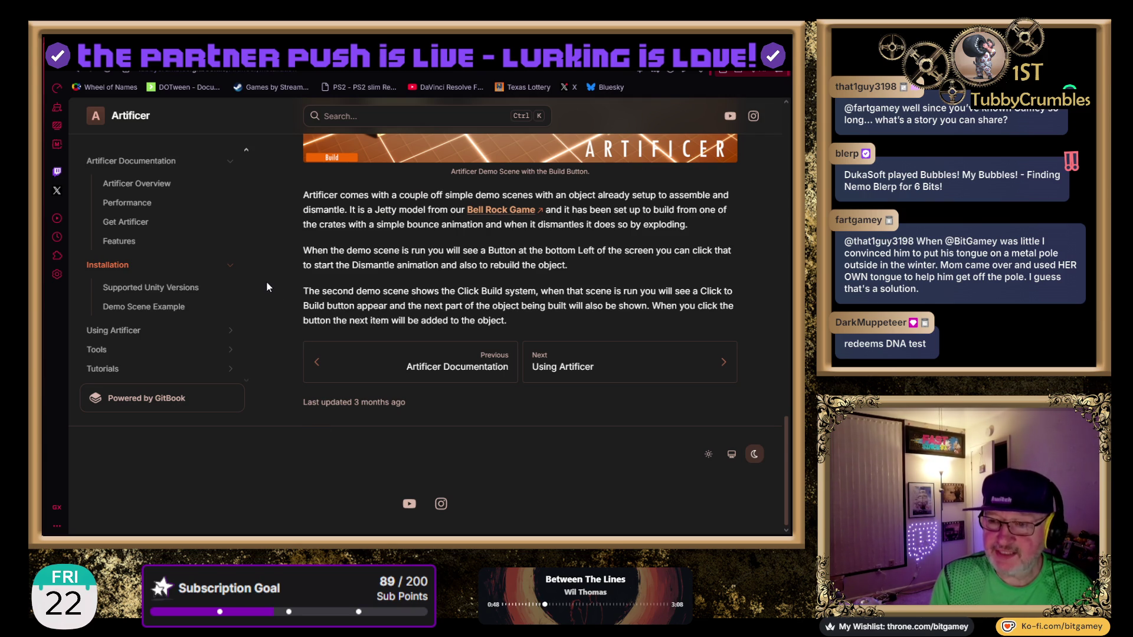
{"action": "scroll", "coordinate": [267, 286], "scroll_direction": "up", "scroll_amount": 1}
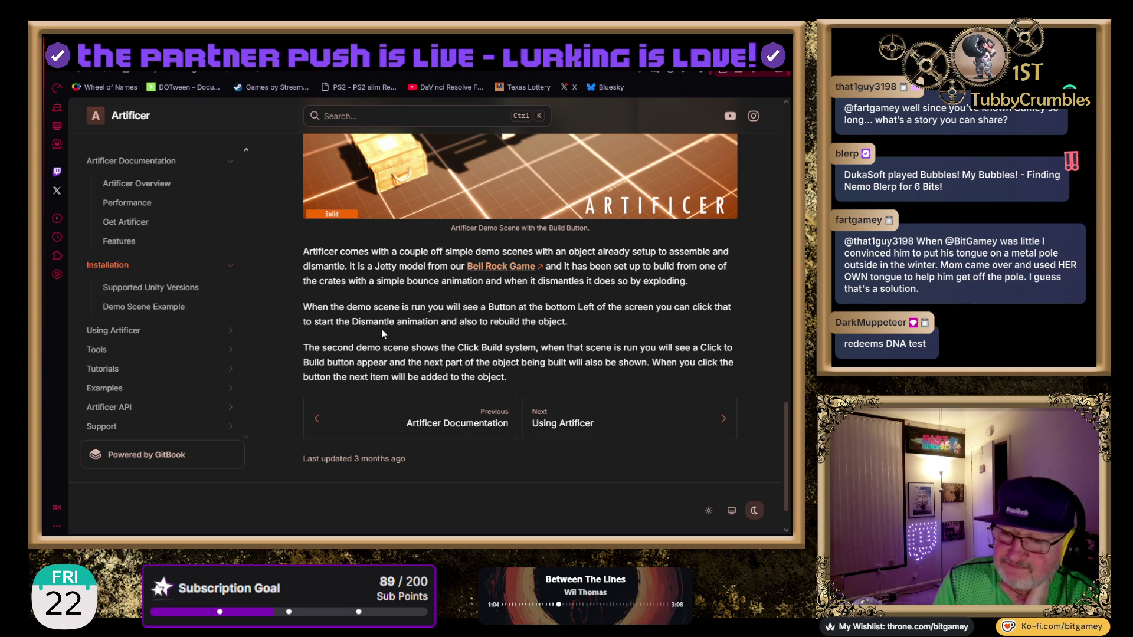
- Reload the page and highlight the corrected wording 'a couple of simple demo scenes'
{"action": "key", "text": "F5"}
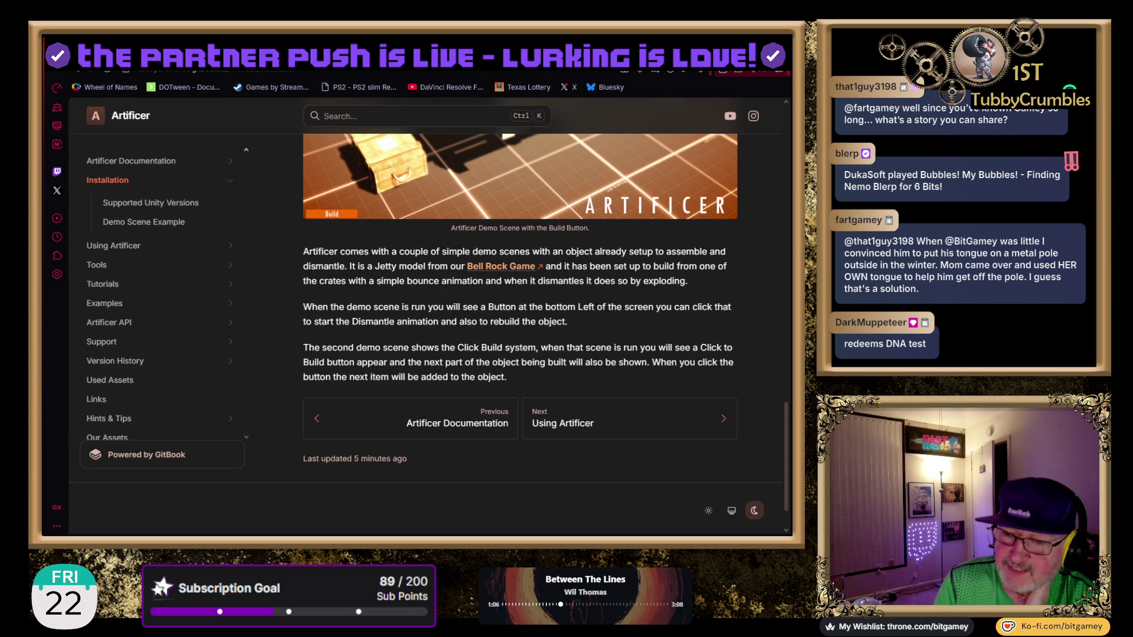
{"action": "mouse_move", "coordinate": [432, 250]}
{"action": "left_mouse_down"}
{"action": "mouse_move", "coordinate": [466, 267]}
{"action": "mouse_move", "coordinate": [516, 253]}
{"action": "left_mouse_up"}
{"action": "left_click", "coordinate": [516, 254]}
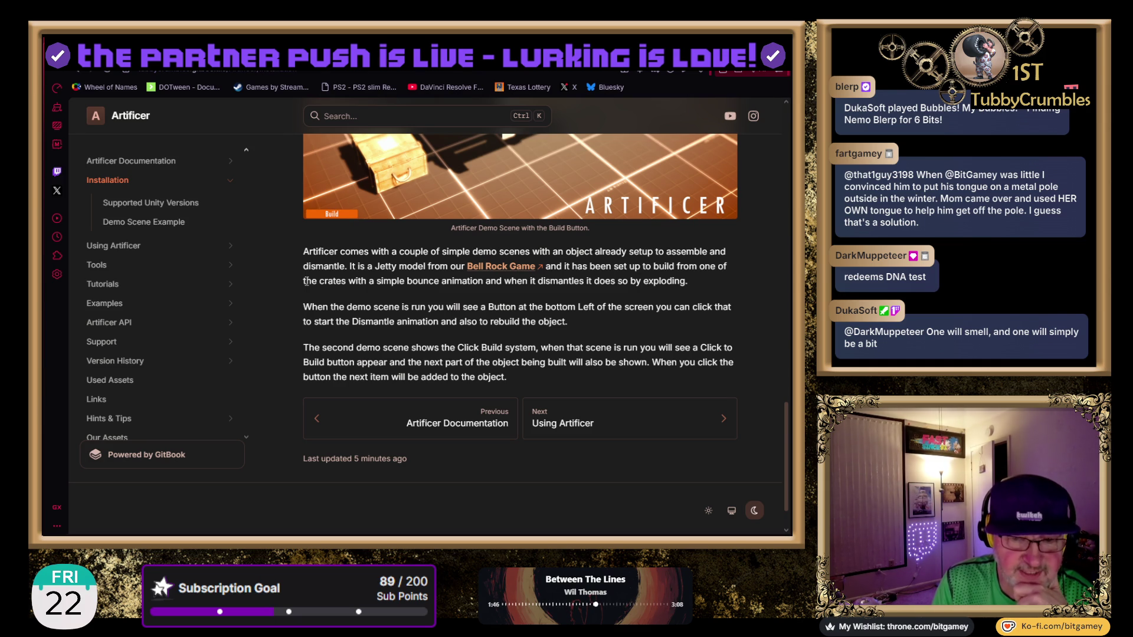
- Scroll over the Demo Scene Example page and continue to the Using Artificer page
{"action": "scroll", "coordinate": [532, 376], "scroll_direction": "up", "scroll_amount": 1}
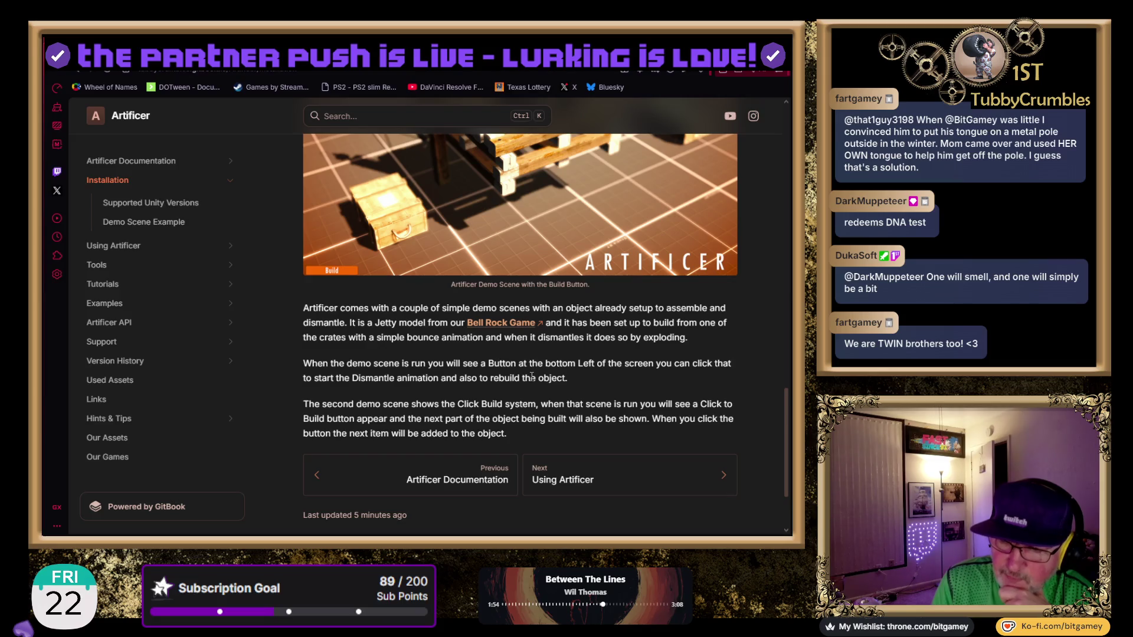
{"action": "scroll", "coordinate": [637, 361], "scroll_direction": "up", "scroll_amount": 1}
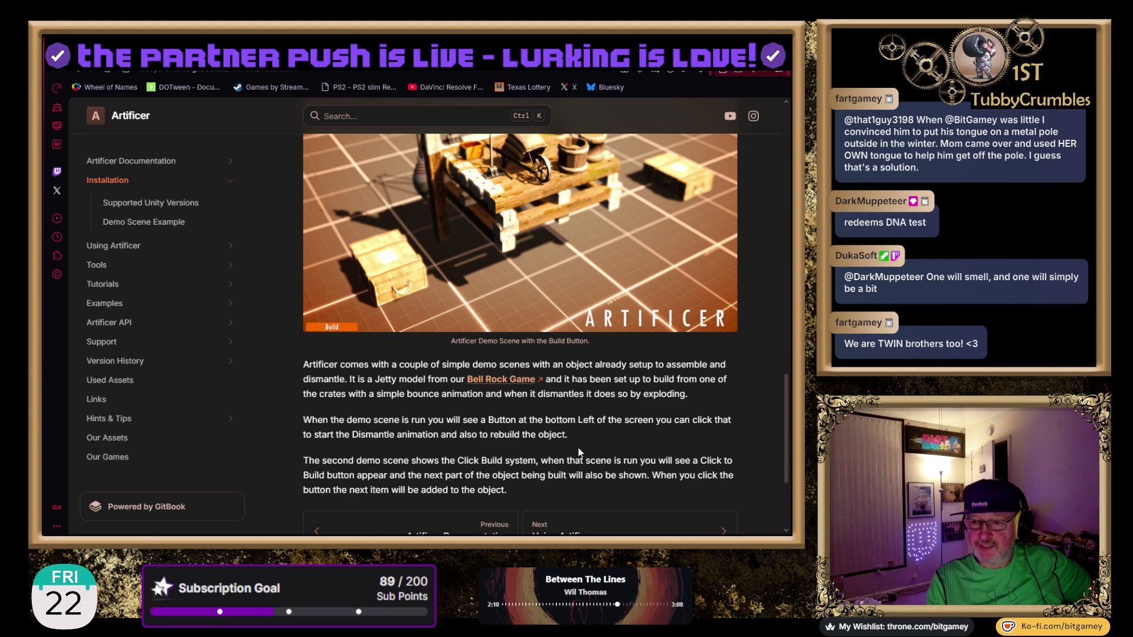
{"action": "scroll", "coordinate": [578, 452], "scroll_direction": "down", "scroll_amount": 2}
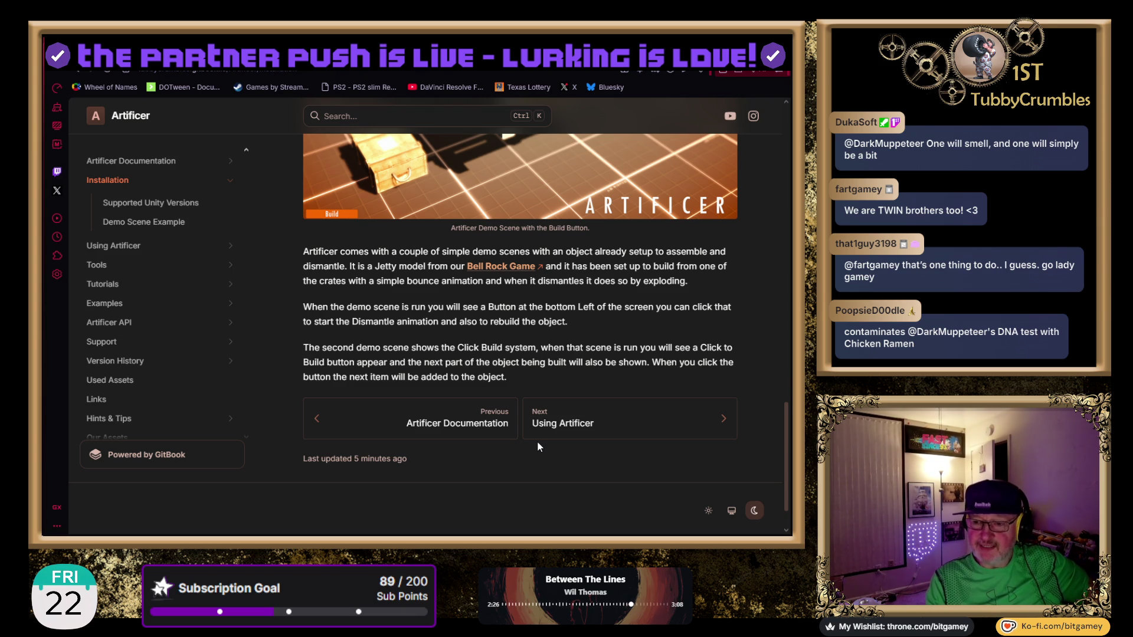
{"action": "left_click", "coordinate": [631, 428]}
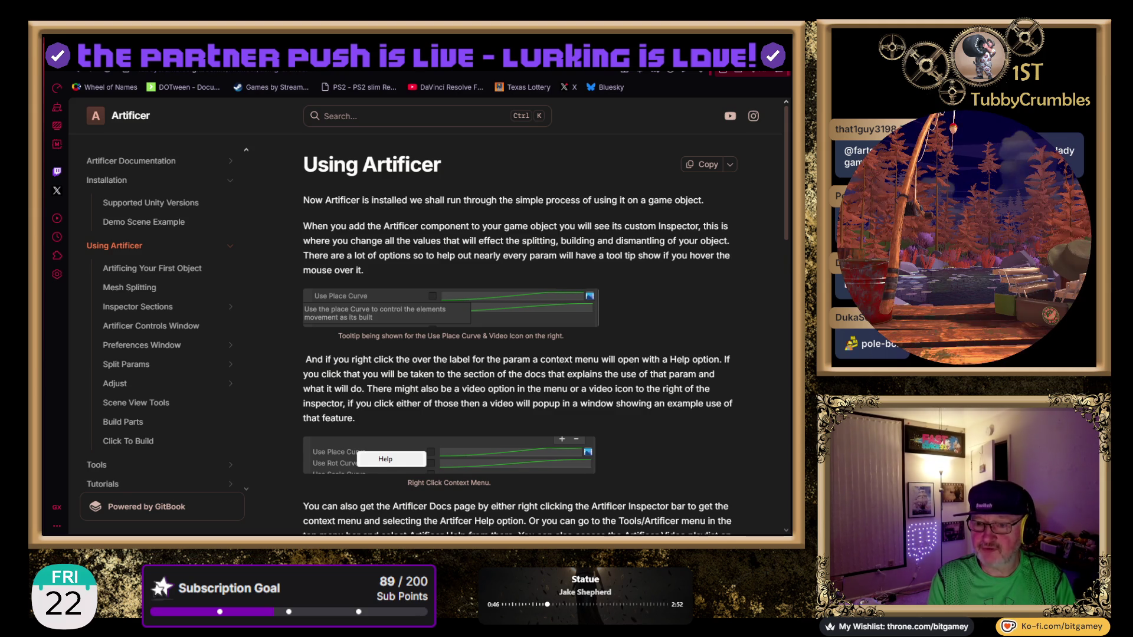
- Scroll the Using Artificer page down to the Artificing Your First Object section
{"action": "scroll", "coordinate": [519, 333], "scroll_direction": "down", "scroll_amount": 2}
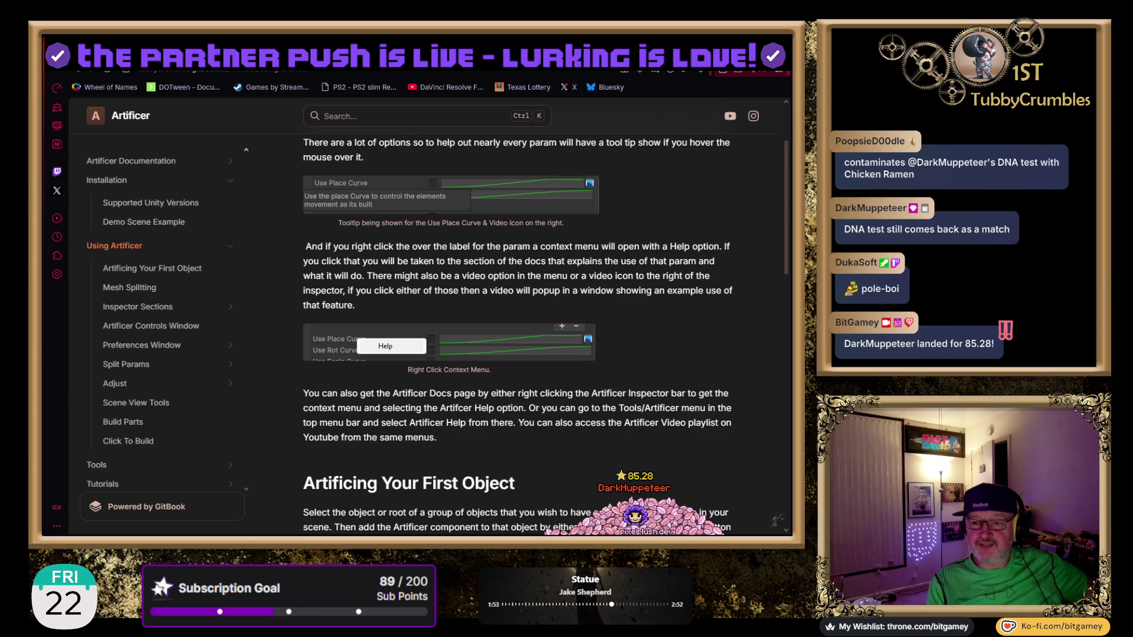
{"action": "scroll", "coordinate": [517, 331], "scroll_direction": "down", "scroll_amount": 1}
- Bring the Artificing Your First Object steps and Build Data Valid screenshot into view, then return to Unity
{"action": "scroll", "coordinate": [546, 336], "scroll_direction": "down", "scroll_amount": 1}
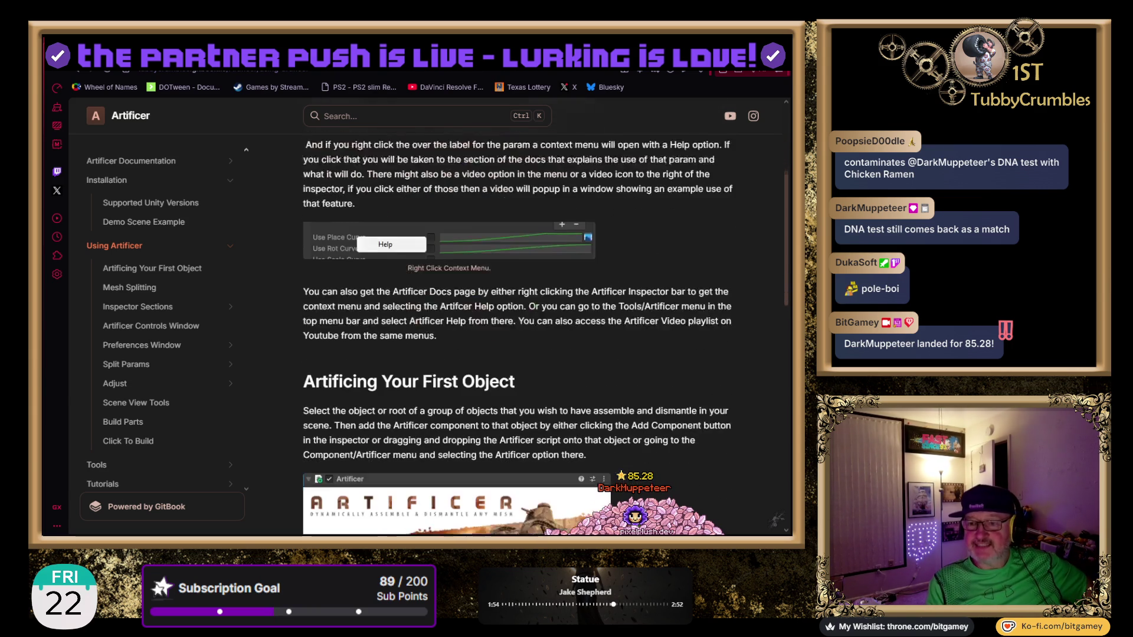
{"action": "scroll", "coordinate": [546, 335], "scroll_direction": "down", "scroll_amount": 2}
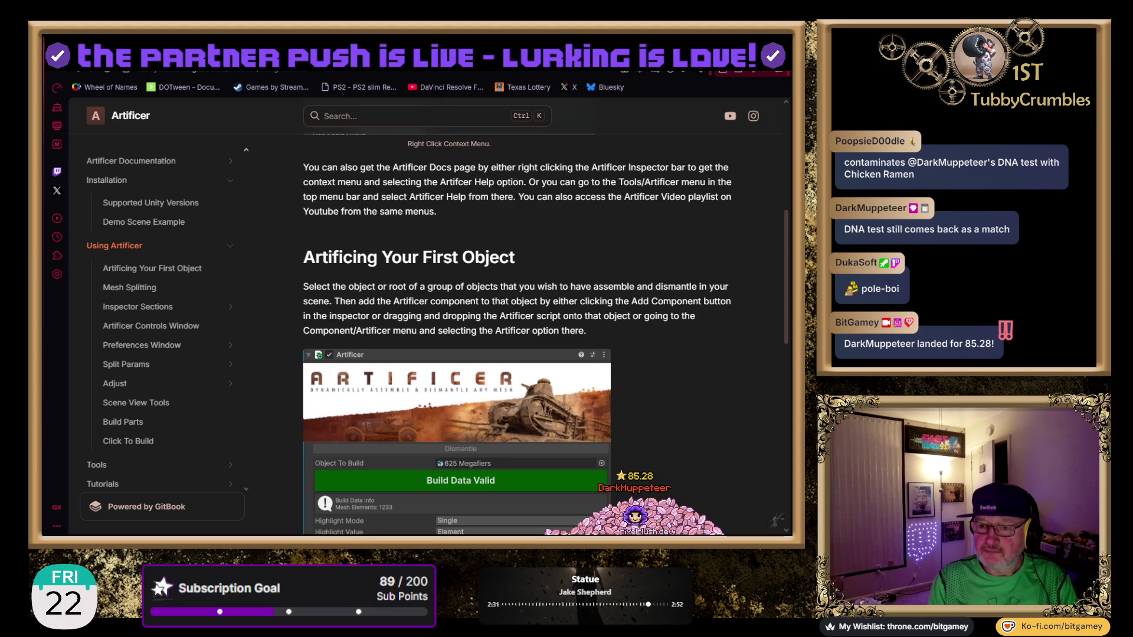
{"action": "scroll", "coordinate": [545, 330], "scroll_direction": "down", "scroll_amount": 2}
{"action": "scroll", "coordinate": [546, 330], "scroll_direction": "down", "scroll_amount": 1}
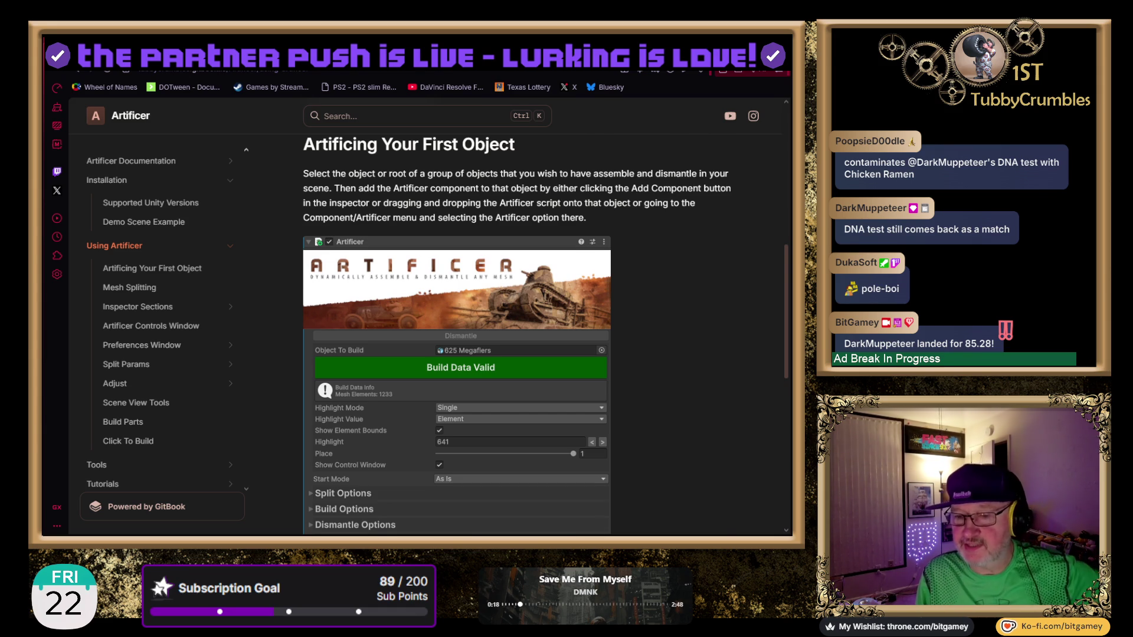
{"action": "scroll", "coordinate": [543, 330], "scroll_direction": "down", "scroll_amount": 1}
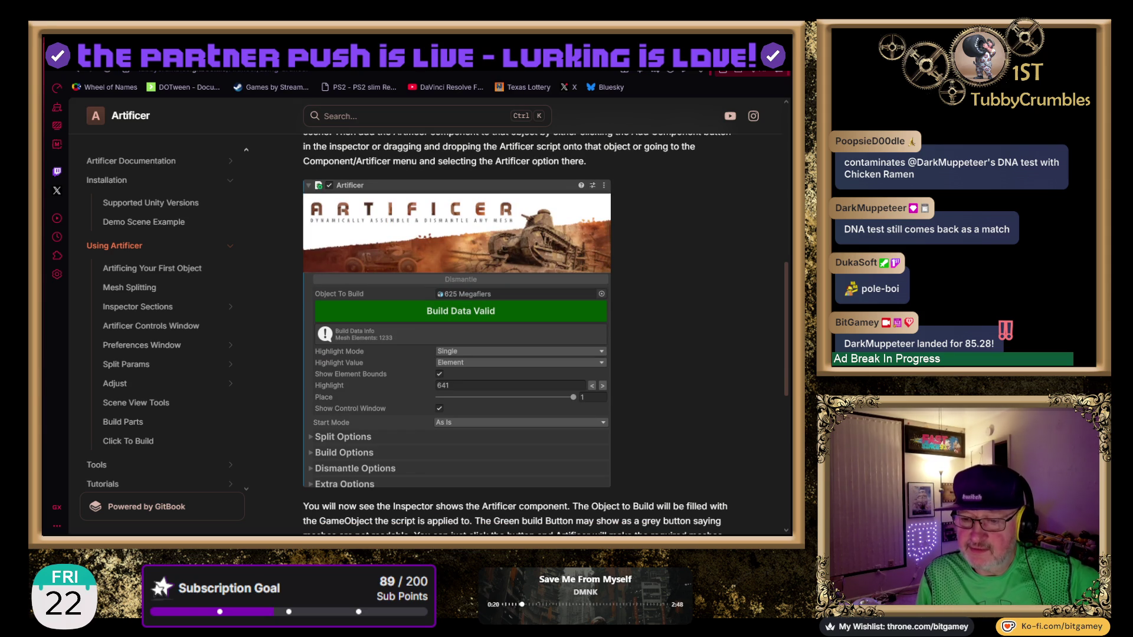
{"action": "scroll", "coordinate": [543, 330], "scroll_direction": "up", "scroll_amount": 1}
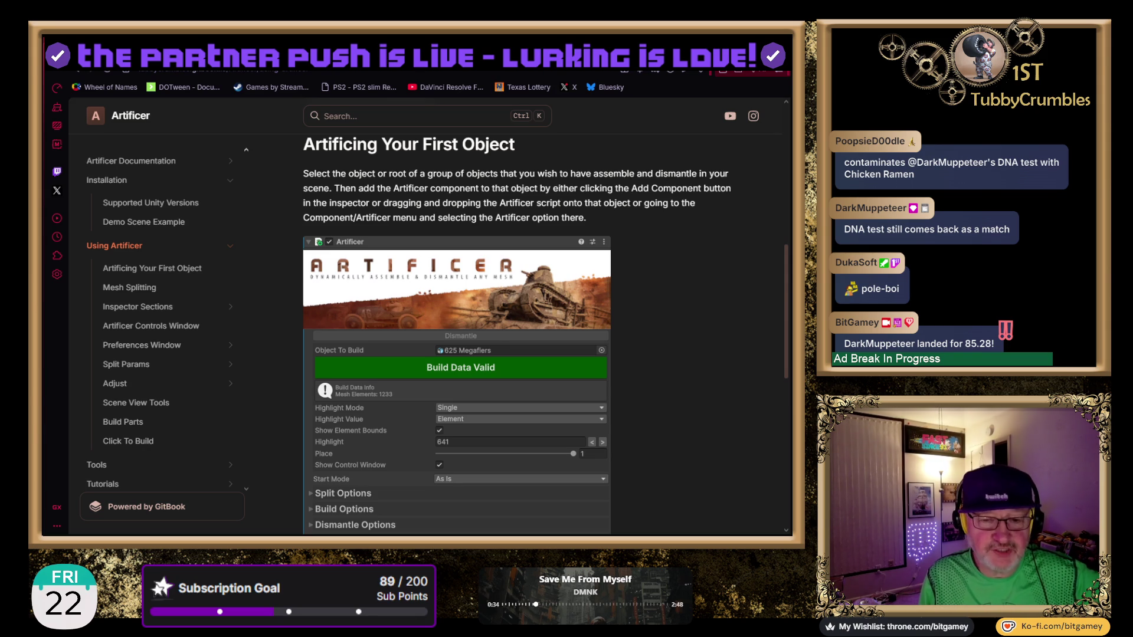
{"action": "key", "text": "alt+Tab"}
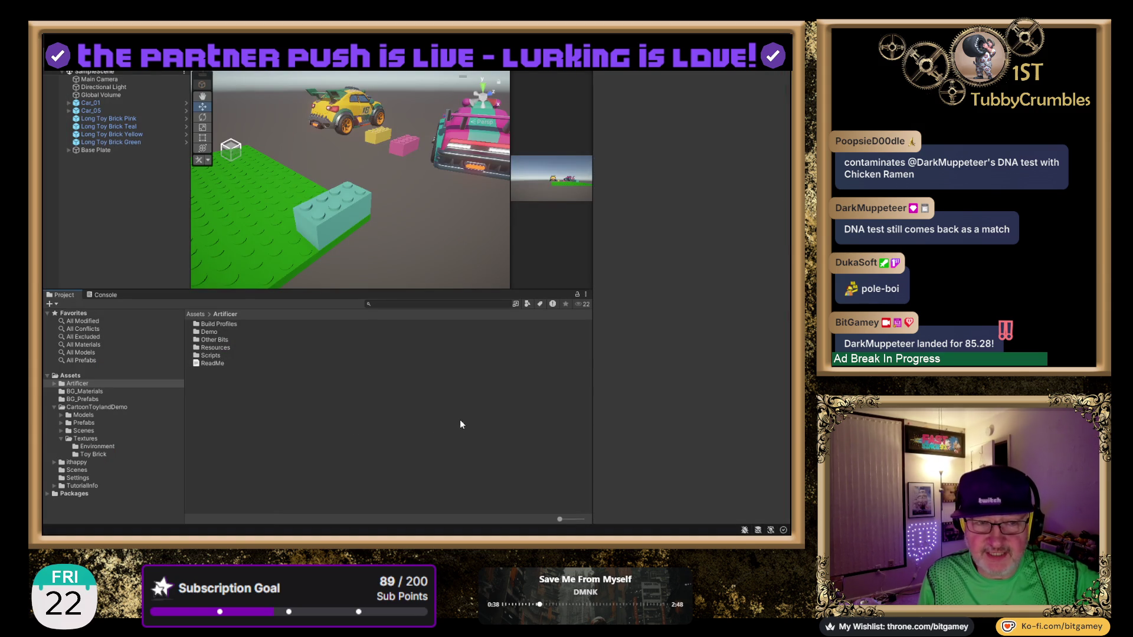
- Create an empty object named SceneBricks and reset its Transform to the origin
{"action": "mouse_move", "coordinate": [464, 162]}
{"action": "left_mouse_down"}
{"action": "mouse_move", "coordinate": [343, 168]}
{"action": "mouse_move", "coordinate": [368, 172]}
{"action": "left_mouse_up"}
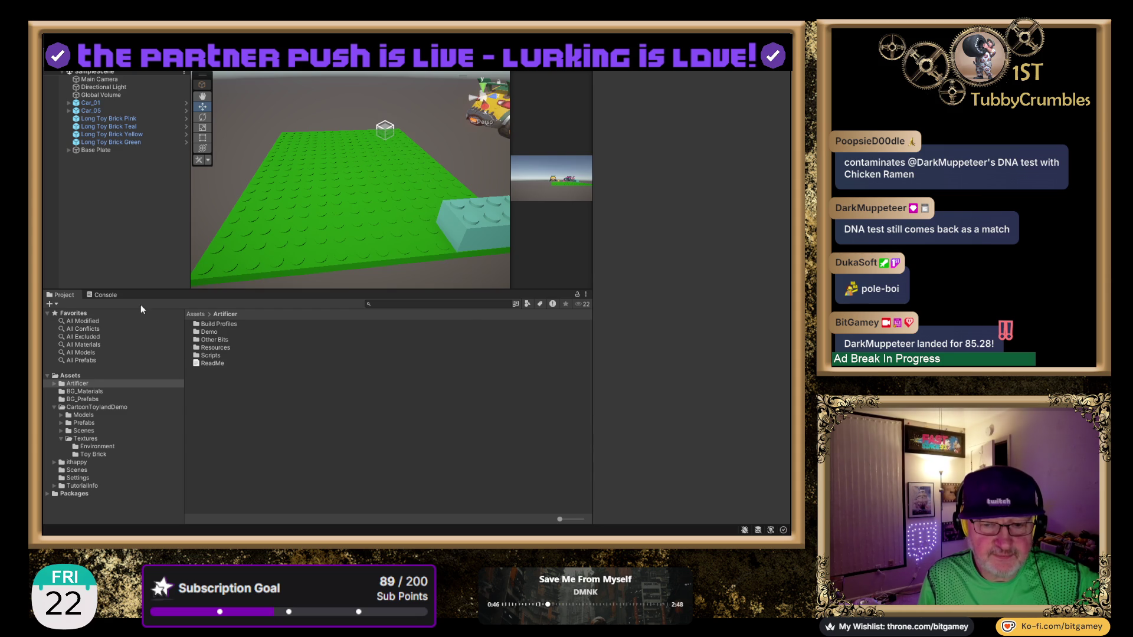
{"action": "key", "text": "ctrl+shift+n"}
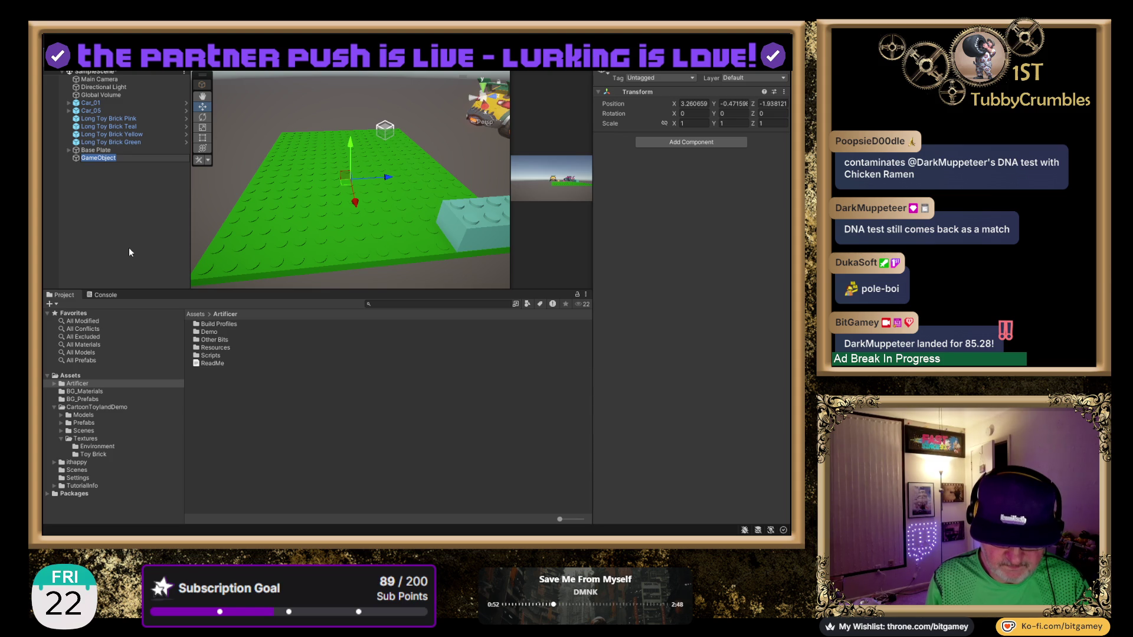
{"action": "type", "text": "SceneB"}
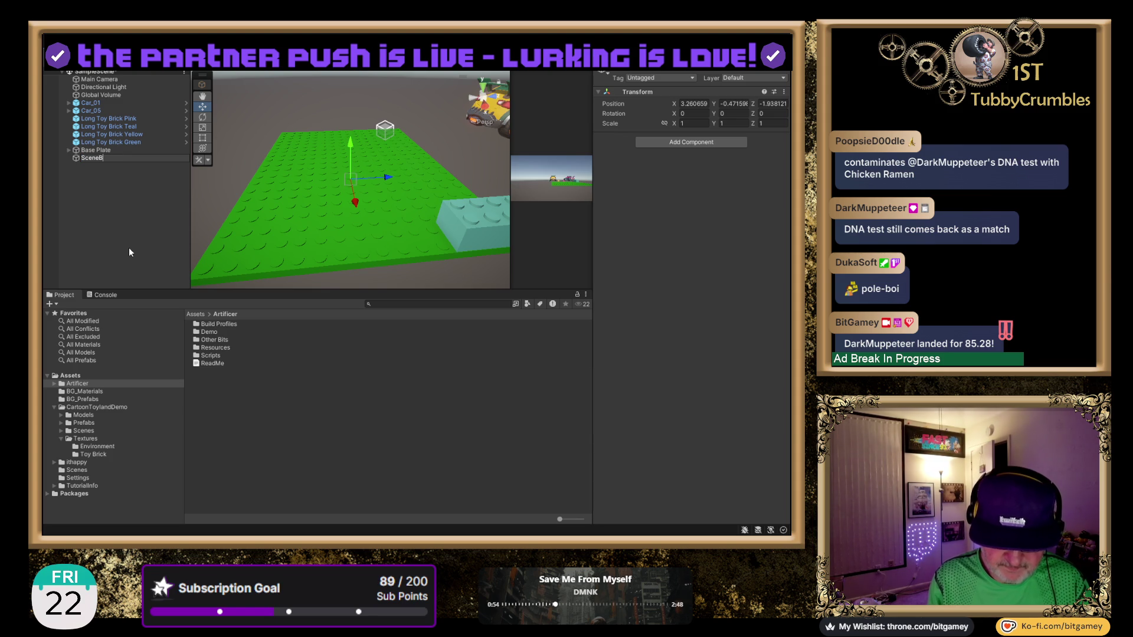
{"action": "type", "text": "ricks"}
{"action": "key", "text": "Return"}
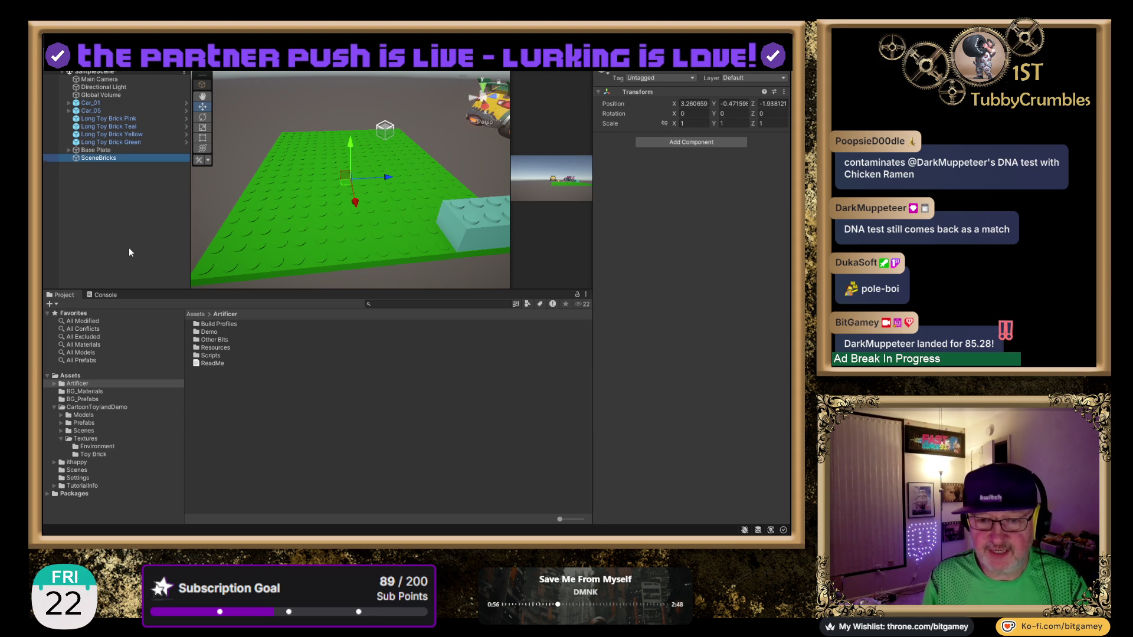
{"action": "left_click", "coordinate": [783, 92]}
{"action": "left_click", "coordinate": [788, 109]}
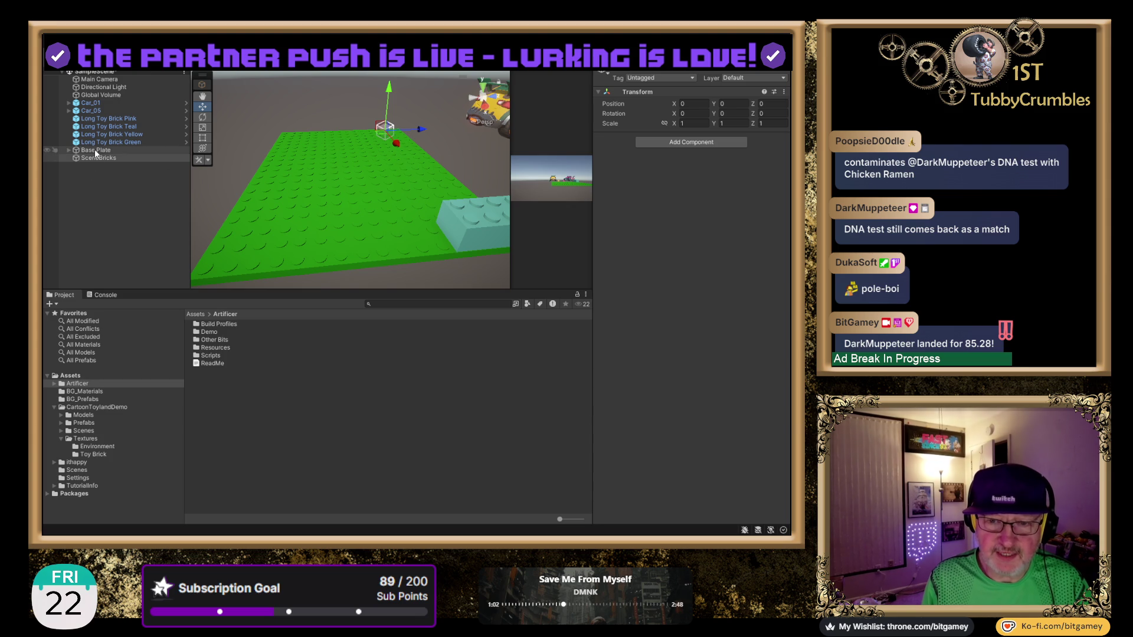
- Parent Long Toy Brick Teal under SceneBricks and delete the pink, yellow and green bricks
{"action": "left_click", "coordinate": [97, 120]}
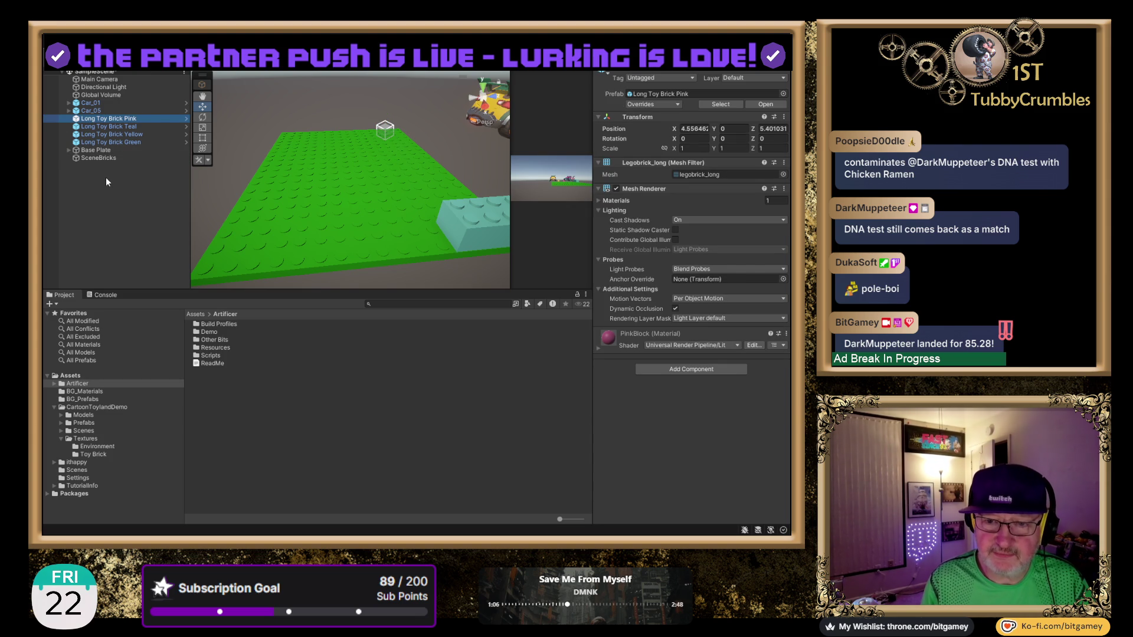
{"action": "left_click", "coordinate": [473, 222]}
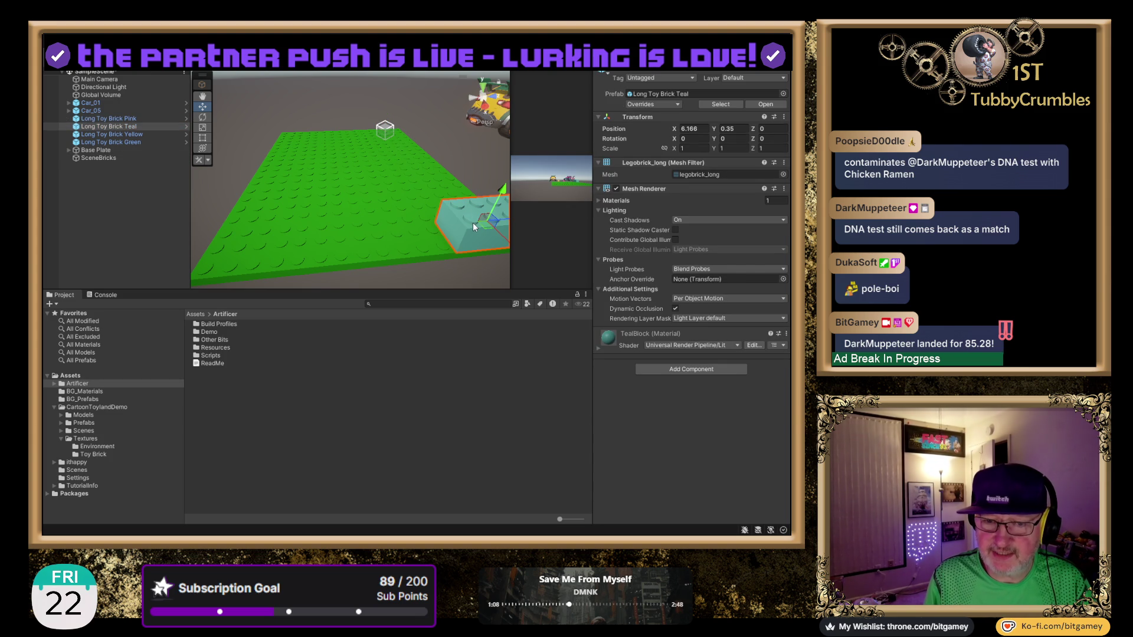
{"action": "left_click_drag", "start_coordinate": [128, 126], "coordinate": [124, 158]}
{"action": "left_click", "coordinate": [137, 118]}
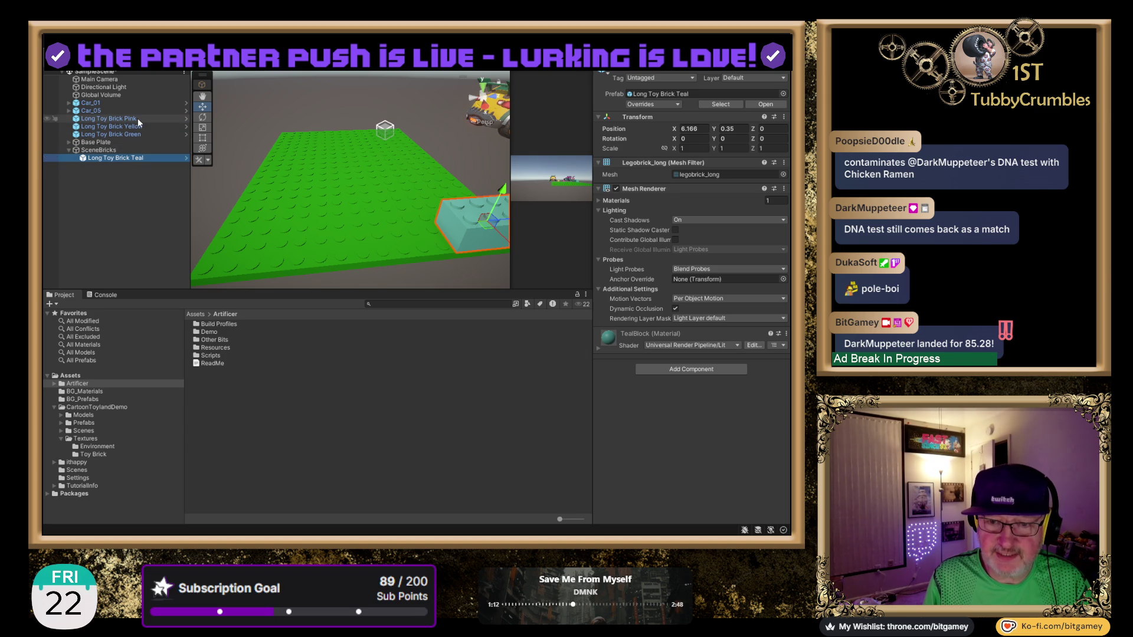
{"action": "key", "text": "shift+Down"}
{"action": "key", "text": "shift+Down"}
{"action": "key", "text": "Delete"}
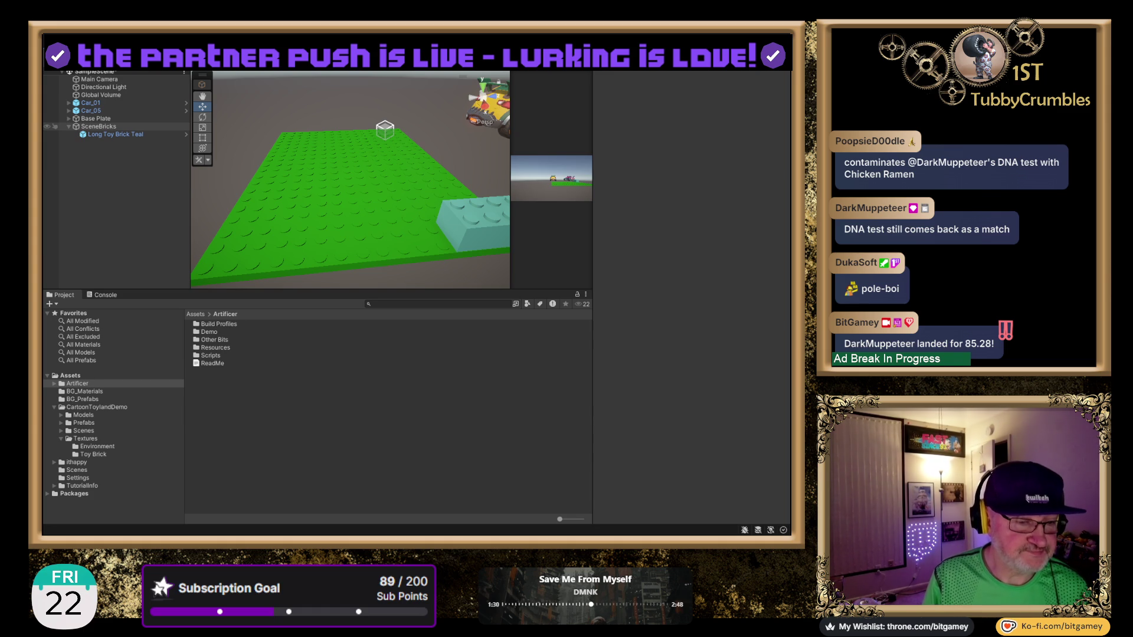
{"action": "key", "text": "alt+Tab"}
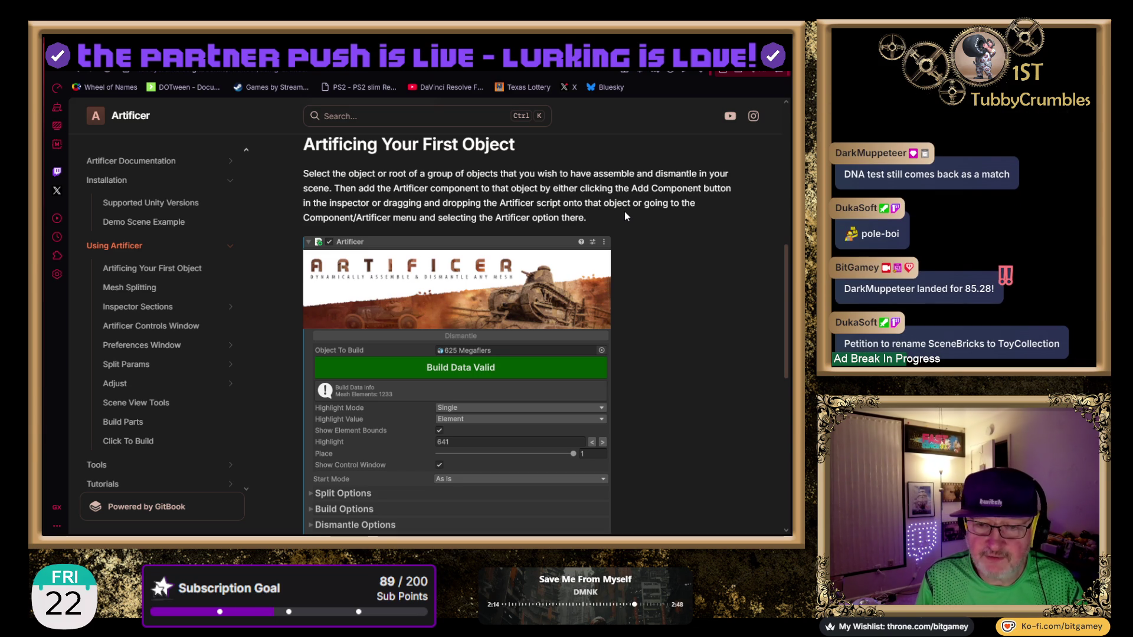
- Scroll to the guide's closing part on Build Data, Play Mode testing and the Control Window
{"action": "scroll", "coordinate": [737, 420], "scroll_direction": "down", "scroll_amount": 10}
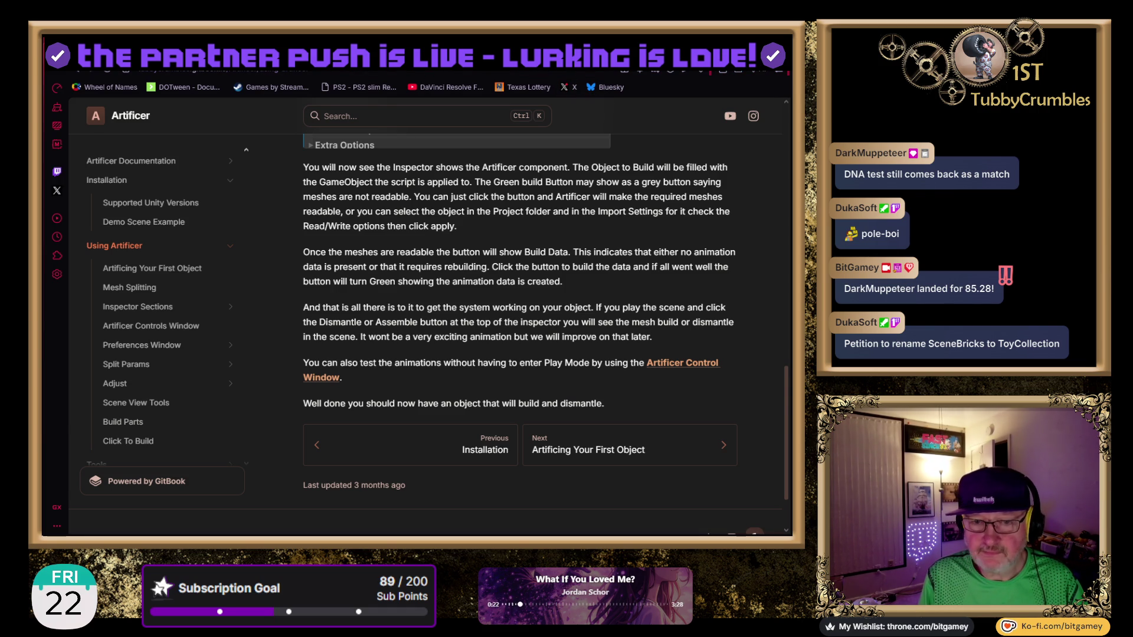
- Highlight and read the docs sentence about Make Meshes Readable, then switch back to Unity
{"action": "scroll", "coordinate": [677, 233], "scroll_direction": "up", "scroll_amount": 3}
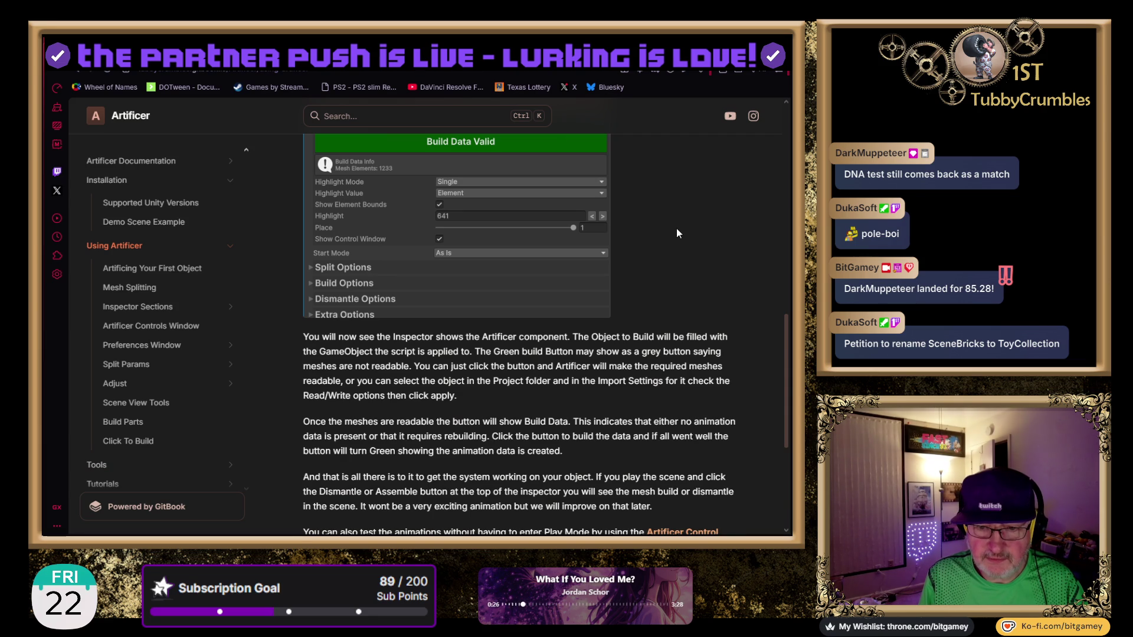
{"action": "scroll", "coordinate": [676, 228], "scroll_direction": "down", "scroll_amount": 2}
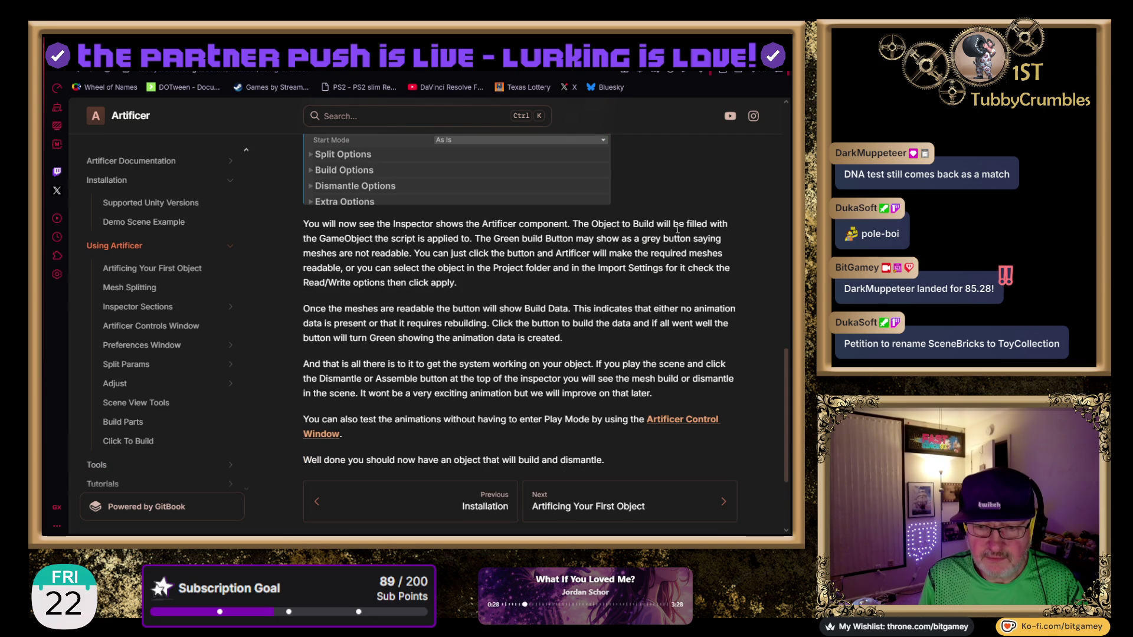
{"action": "scroll", "coordinate": [675, 229], "scroll_direction": "up", "scroll_amount": 3}
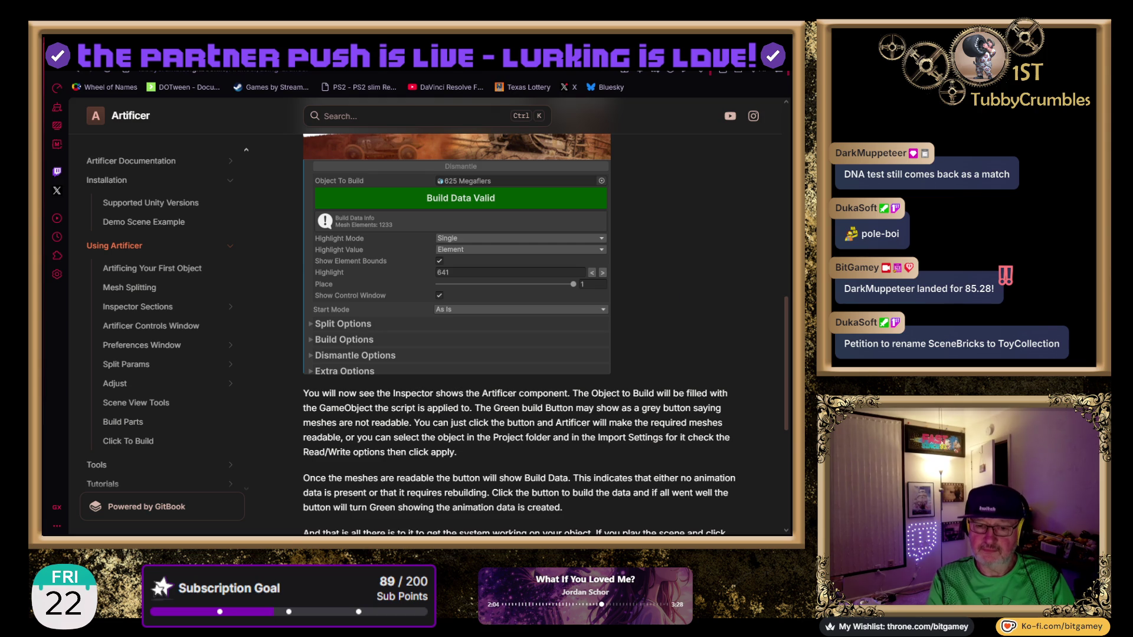
{"action": "double_click", "coordinate": [422, 423]}
{"action": "mouse_move", "coordinate": [422, 423]}
{"action": "left_mouse_down"}
{"action": "mouse_move", "coordinate": [676, 423]}
{"action": "mouse_move", "coordinate": [434, 436]}
{"action": "mouse_move", "coordinate": [647, 434]}
{"action": "mouse_move", "coordinate": [652, 454]}
{"action": "left_mouse_up"}
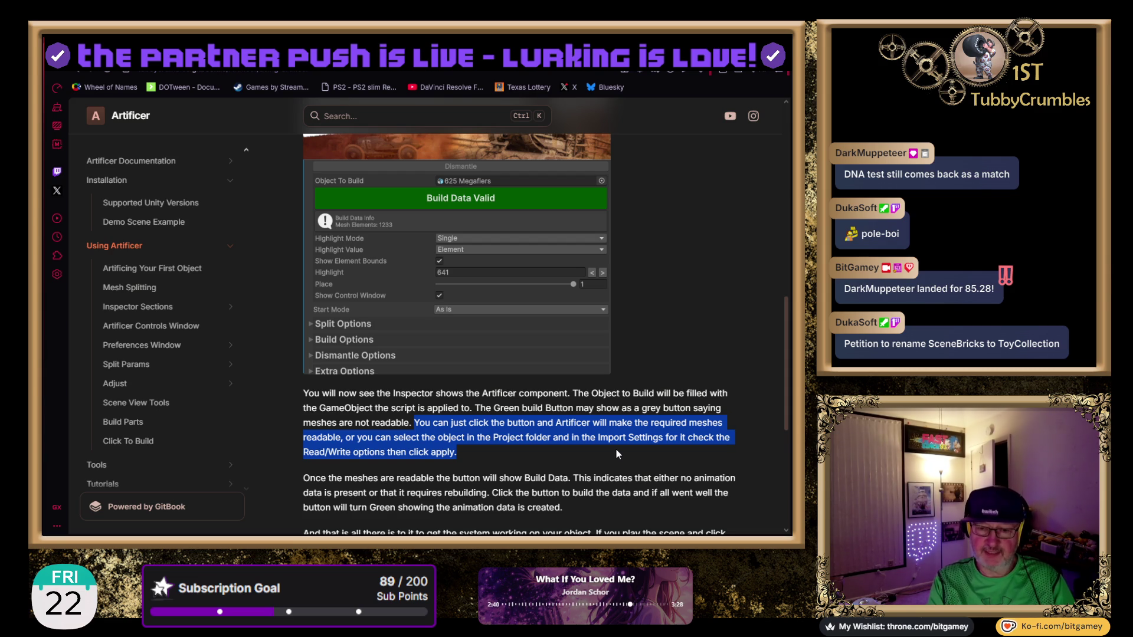
{"action": "left_click", "coordinate": [617, 453]}
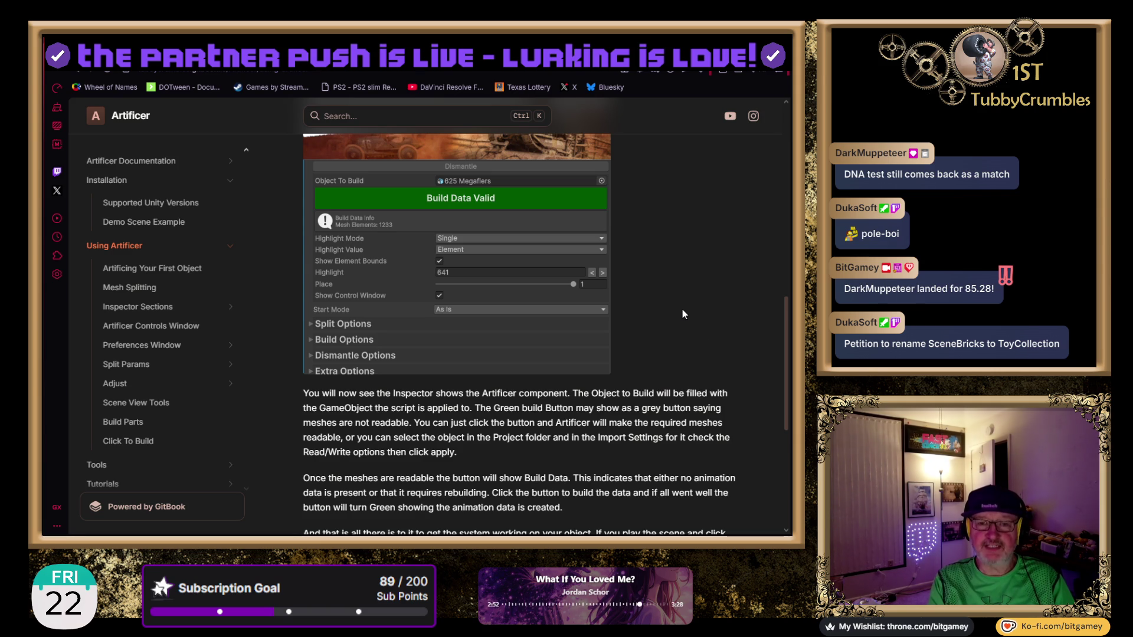
{"action": "key", "text": "alt+Tab"}
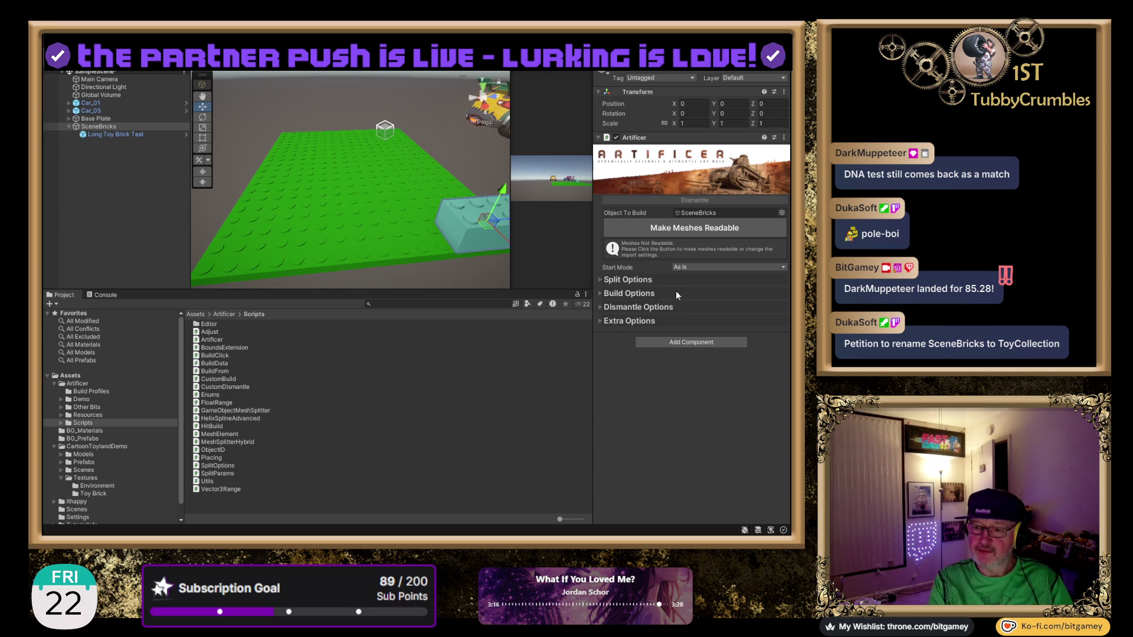
- Make the brick meshes readable from SceneBricks' Artificer component so it reports Rebuild Required
{"action": "left_click", "coordinate": [758, 234]}
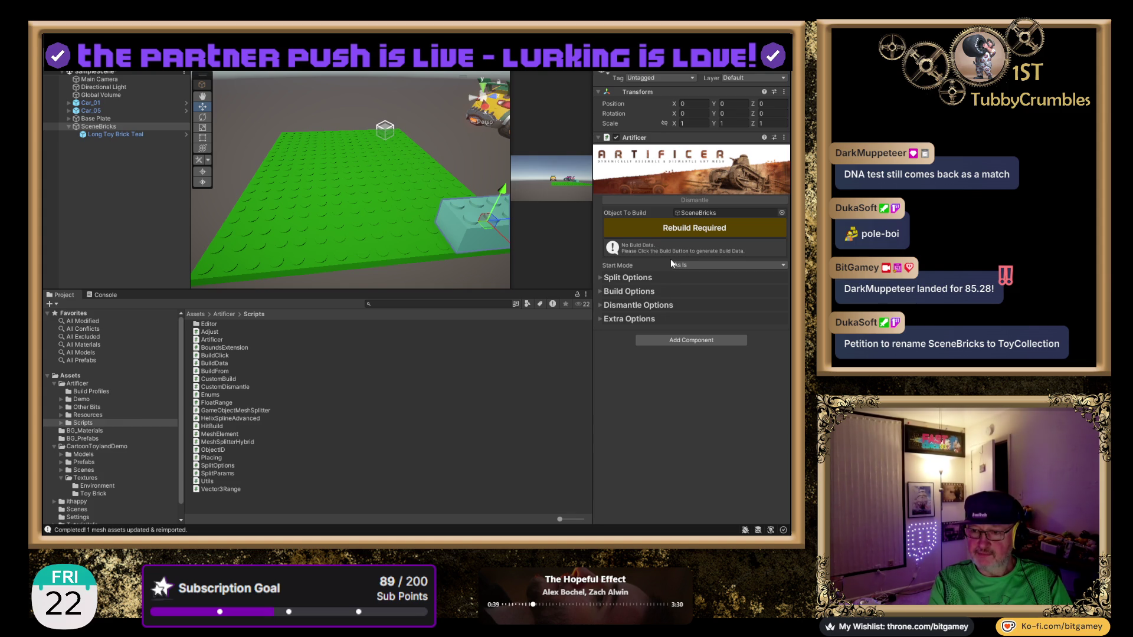
- Generate SceneBricks' Artificer build data for 9 mesh elements, frame the brick, and select Long Toy Brick Teal
{"action": "left_click", "coordinate": [653, 230]}
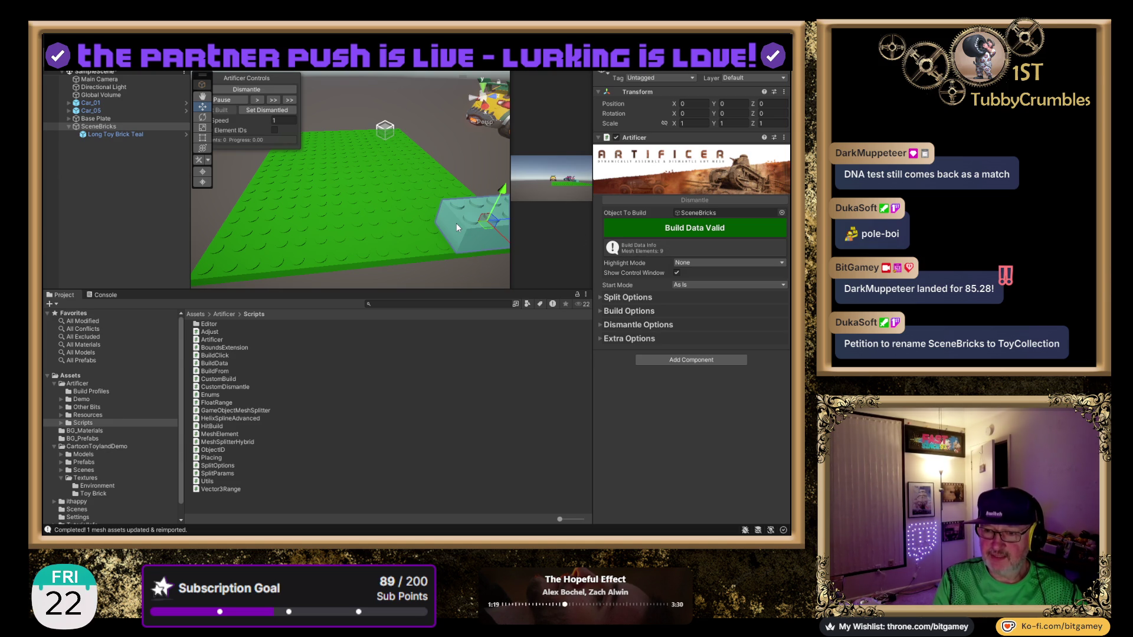
{"action": "key", "text": "f"}
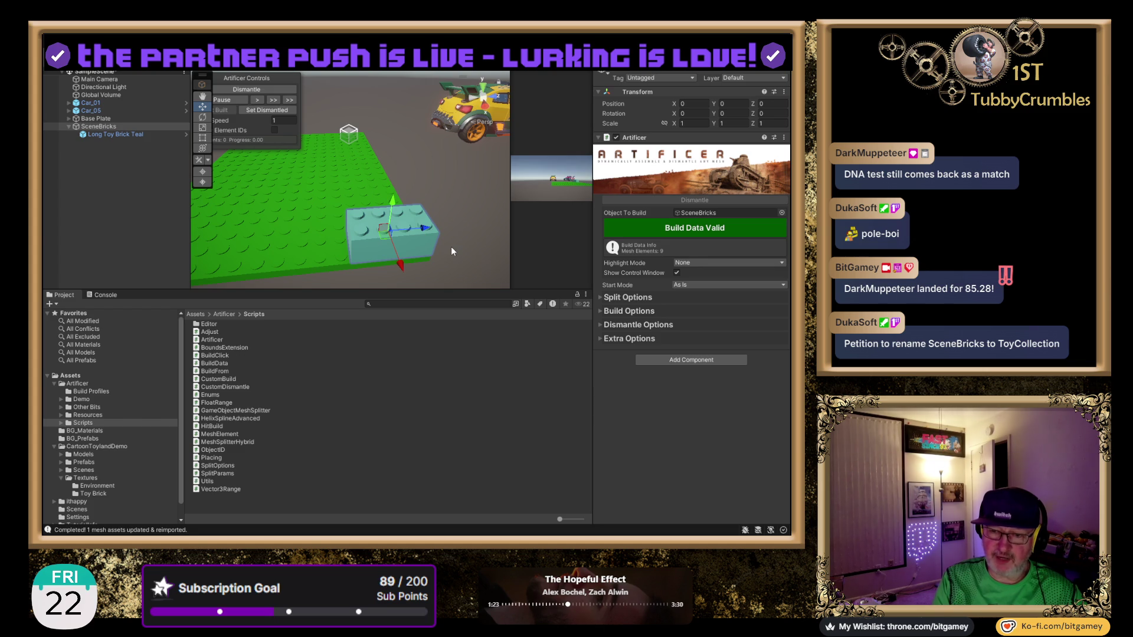
{"action": "left_click", "coordinate": [137, 135]}
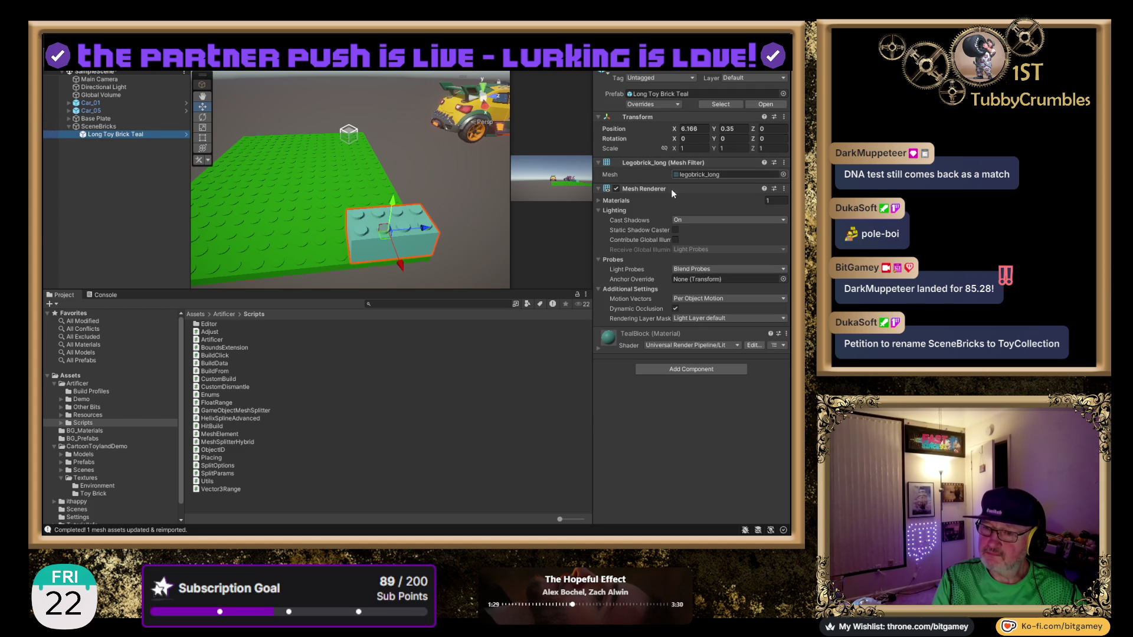
- Locate the legobrick_long mesh and confirm Read/Write is enabled in its toybrick_longred import settings
{"action": "left_click", "coordinate": [698, 174]}
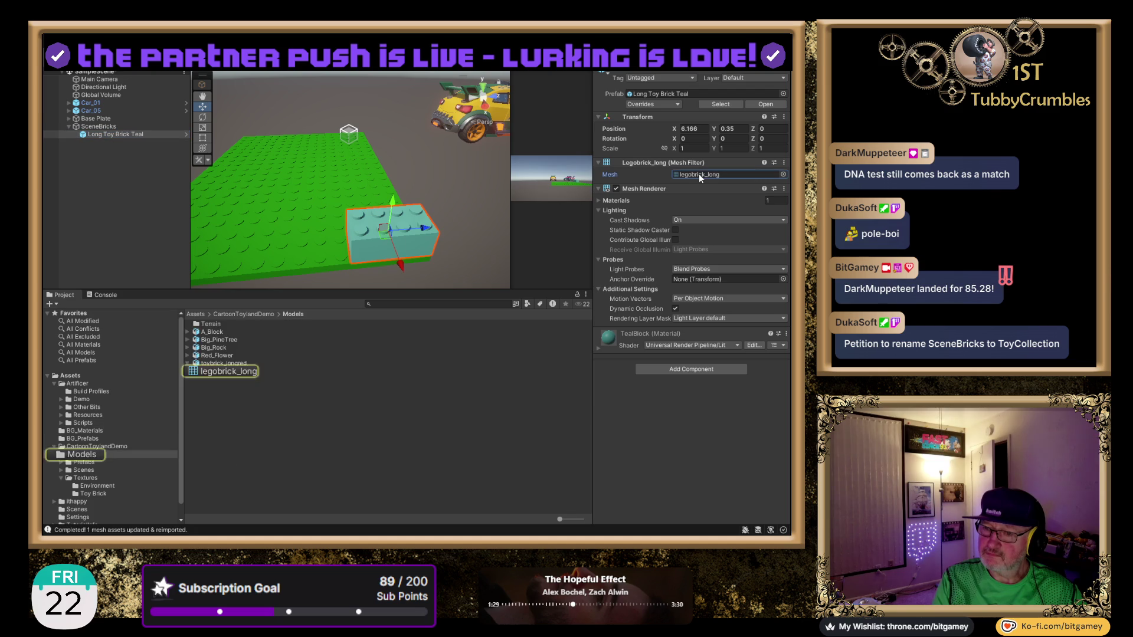
{"action": "left_click", "coordinate": [211, 370]}
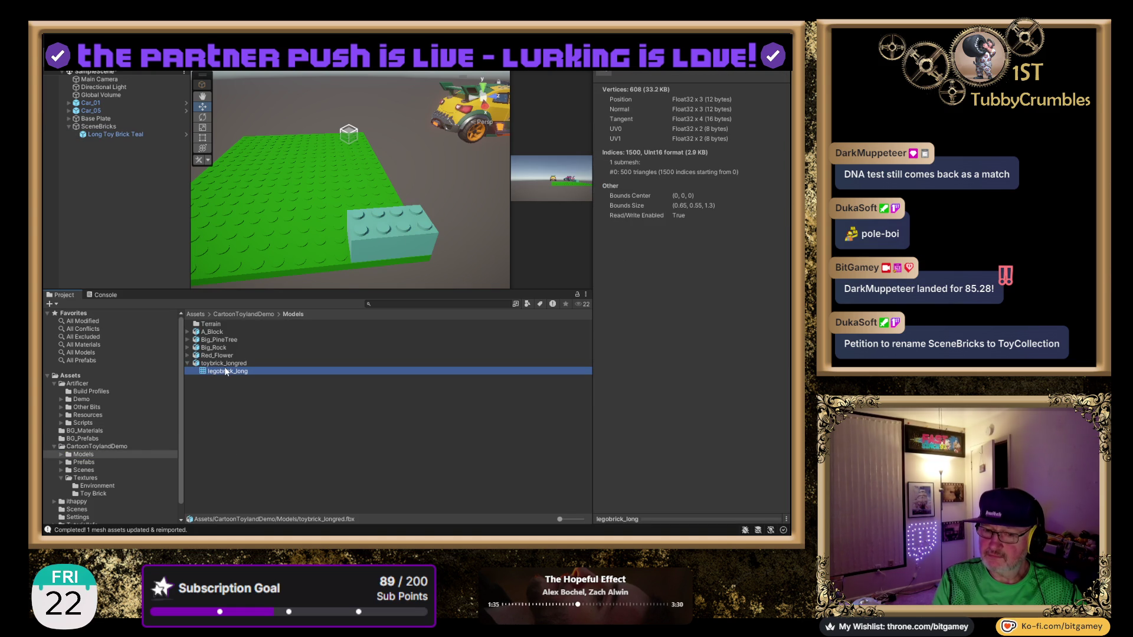
{"action": "left_click", "coordinate": [225, 364]}
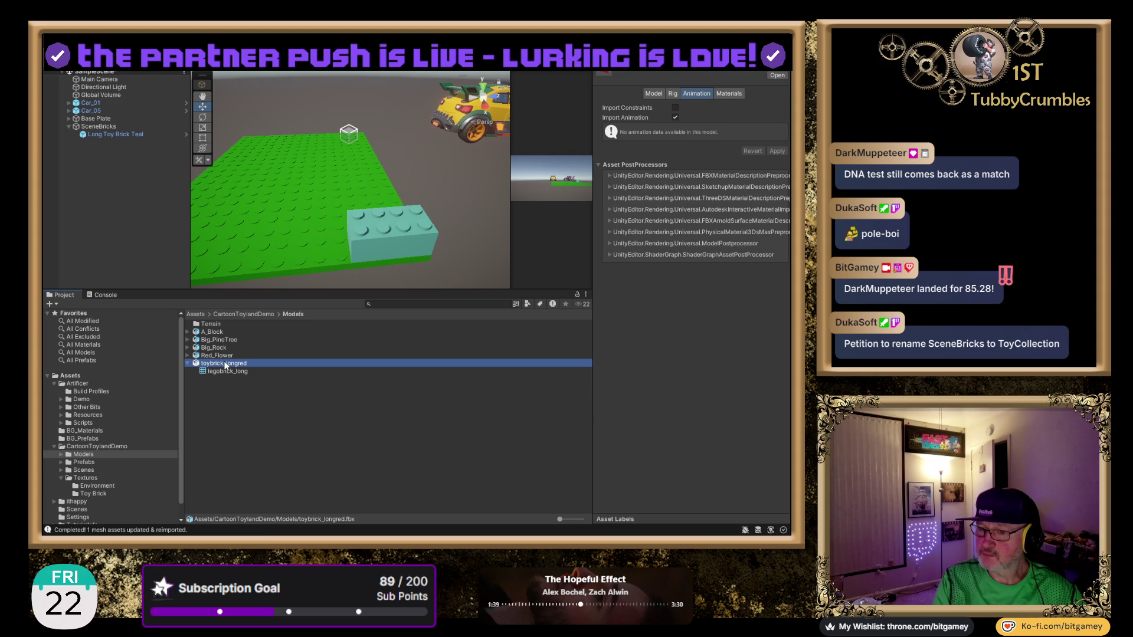
- Reselect SceneBricks and rebuild its Artificer build data, which stays valid for 9 mesh elements
{"action": "left_click", "coordinate": [102, 135]}
{"action": "left_click", "coordinate": [101, 127]}
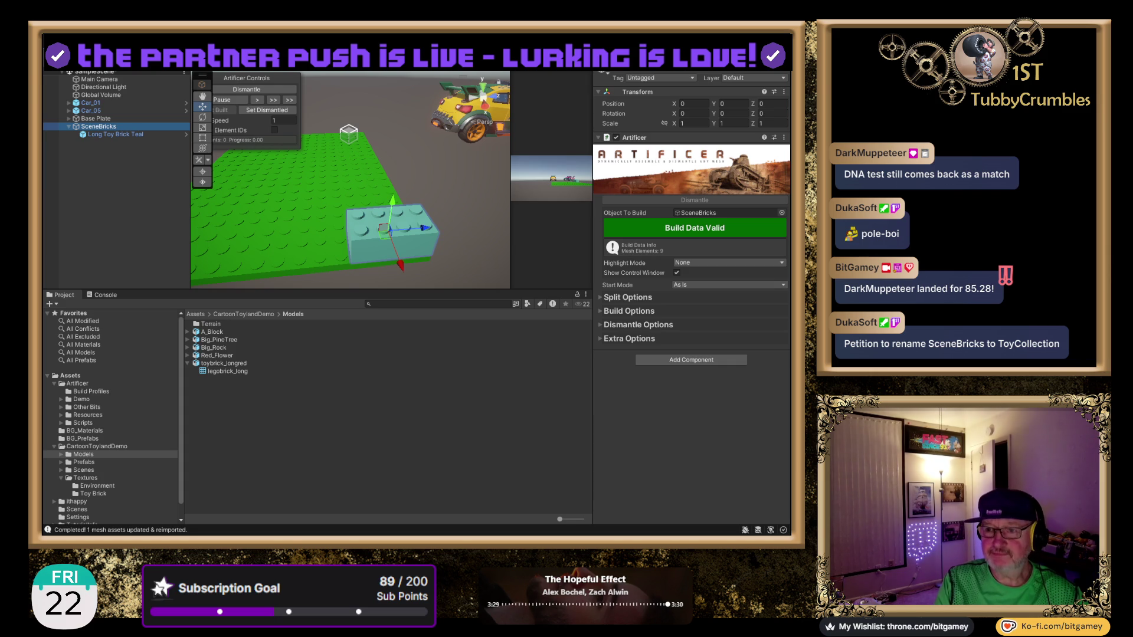
{"action": "left_click", "coordinate": [681, 232]}
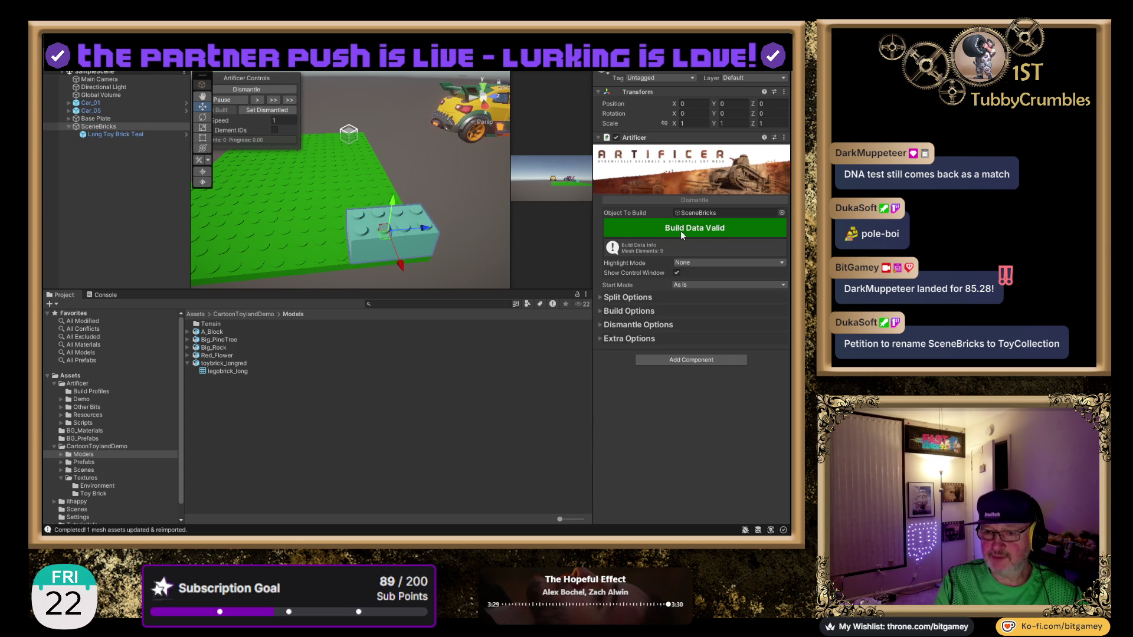
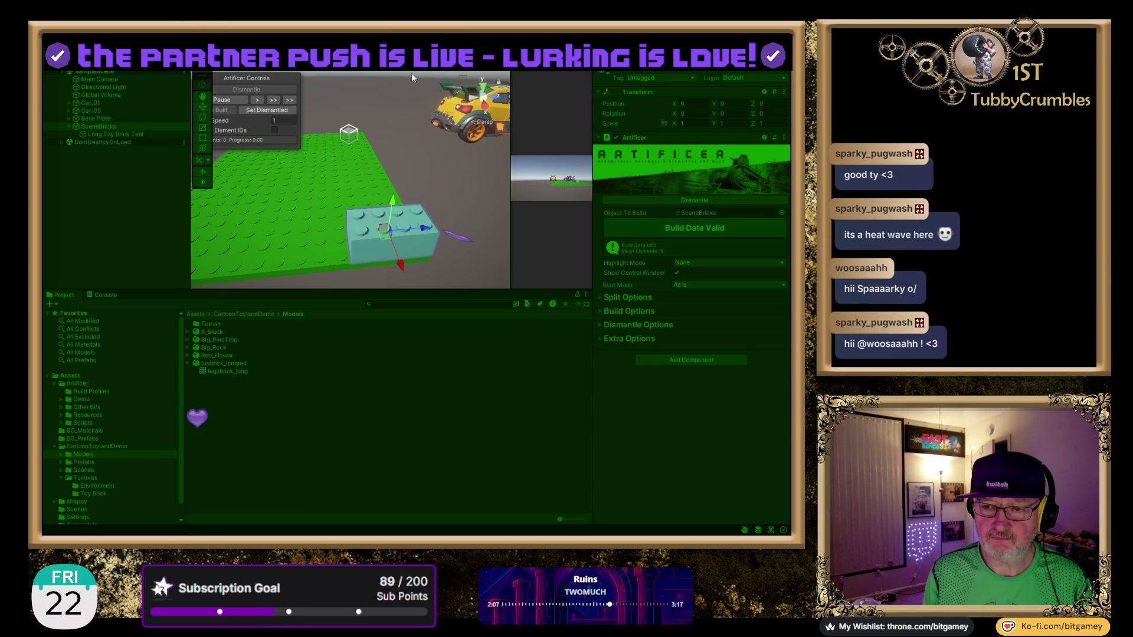
- Widen the Game view, play and stop the scene, then select Long Toy Brick Teal
{"action": "key", "text": "ctrl+p"}
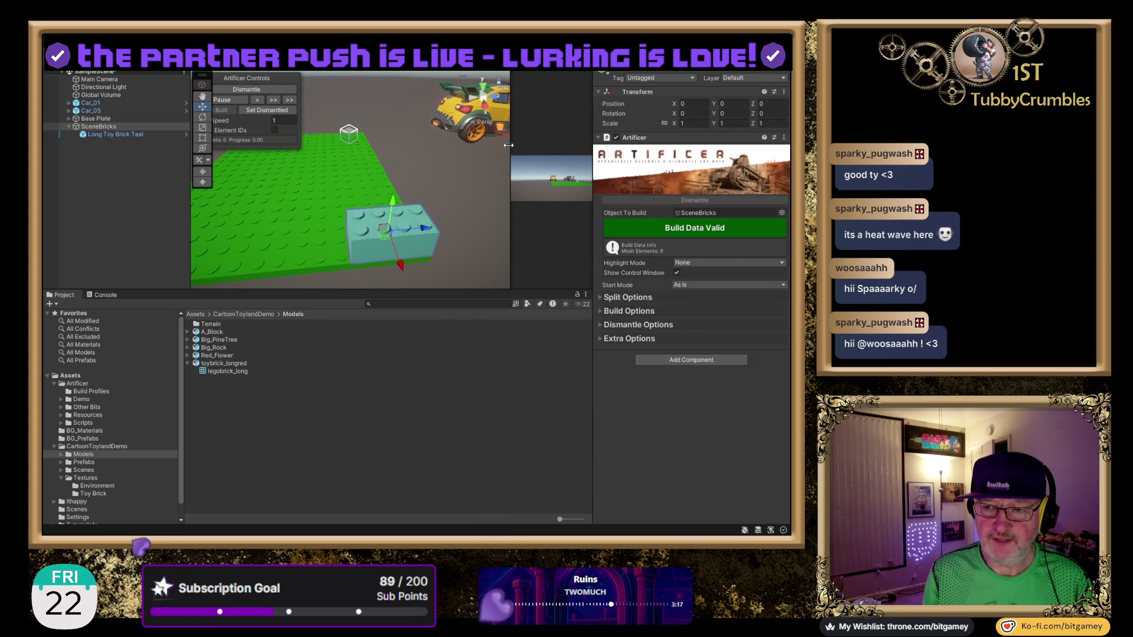
{"action": "left_click_drag", "start_coordinate": [509, 147], "coordinate": [378, 165]}
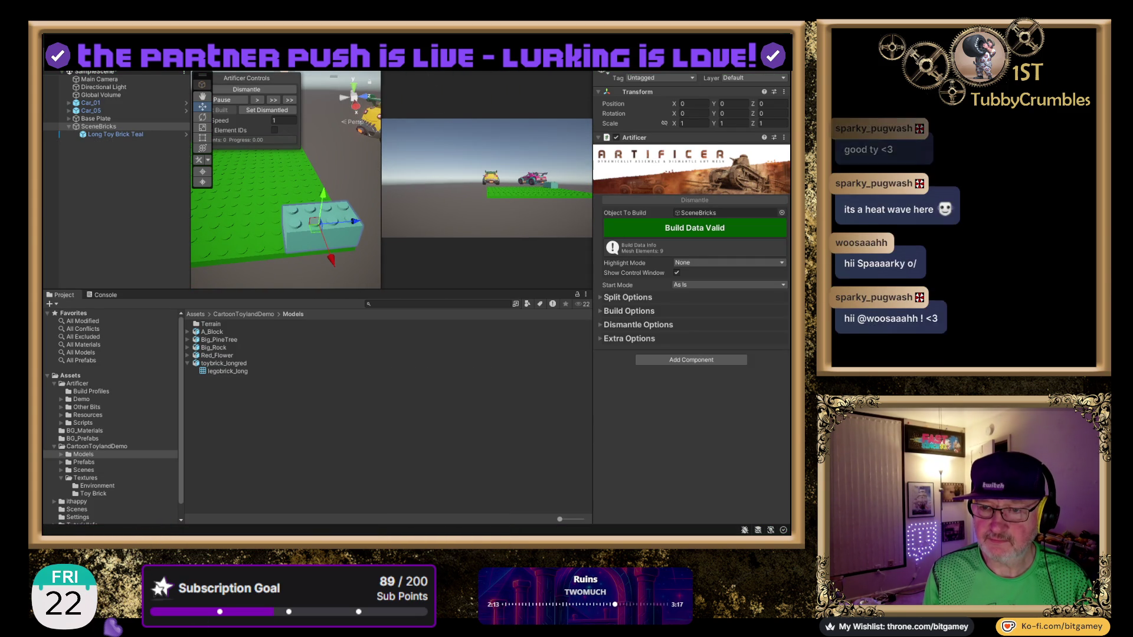
{"action": "key", "text": "ctrl+p"}
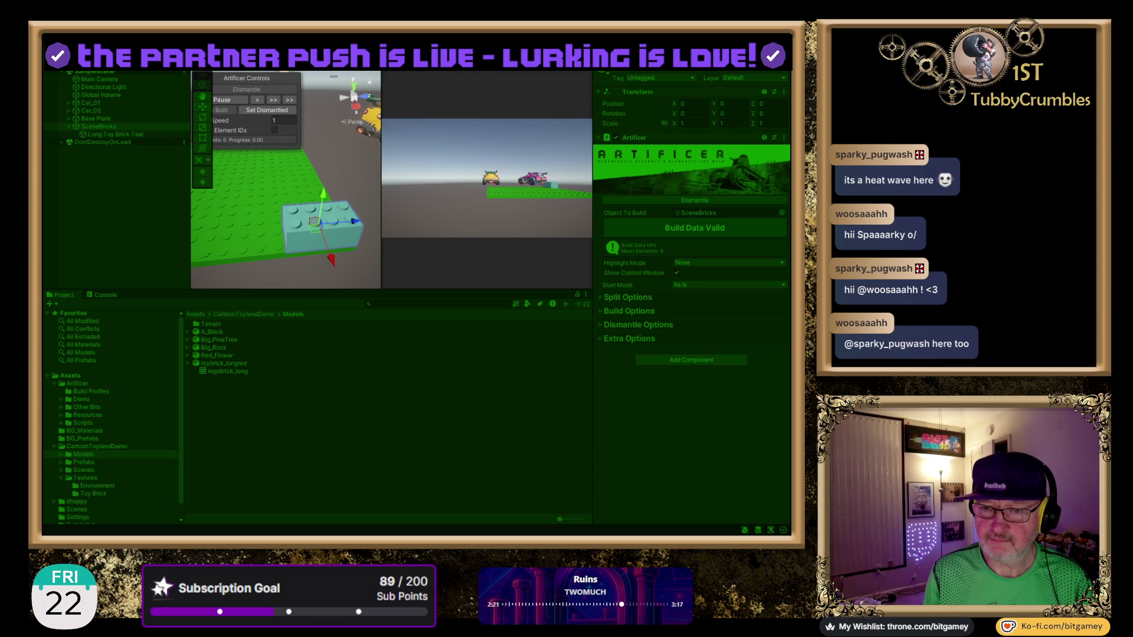
{"action": "key", "text": "ctrl+p"}
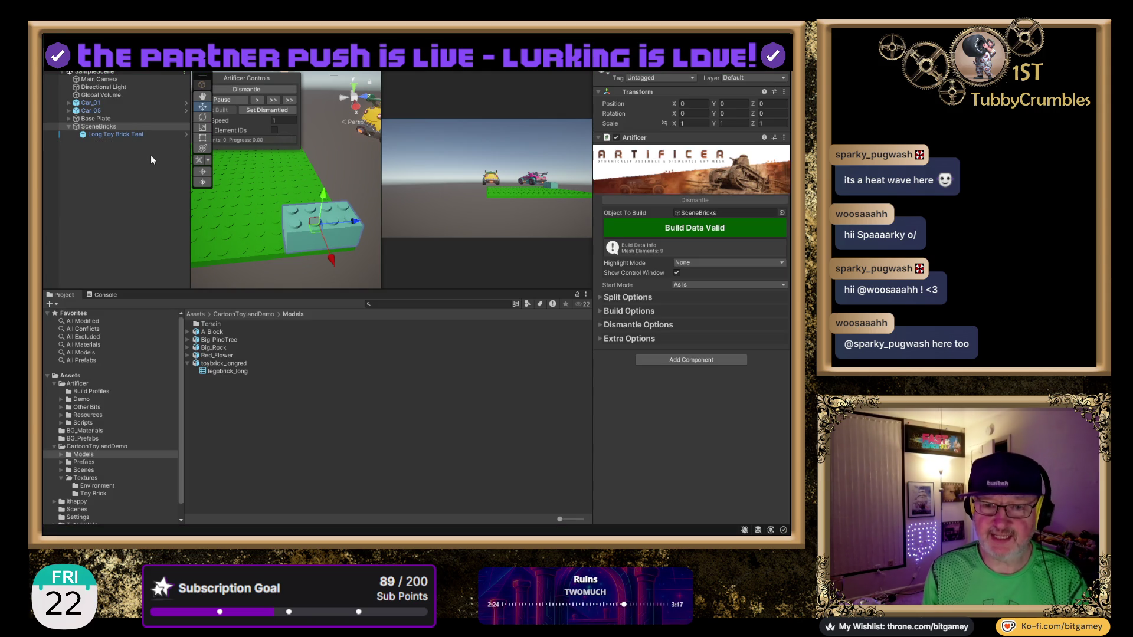
{"action": "left_click", "coordinate": [102, 134]}
- Move Long Toy Brick Teal to the Hierarchy root, delete SceneBricks, and reselect the brick
{"action": "left_click_drag", "start_coordinate": [101, 133], "coordinate": [106, 130]}
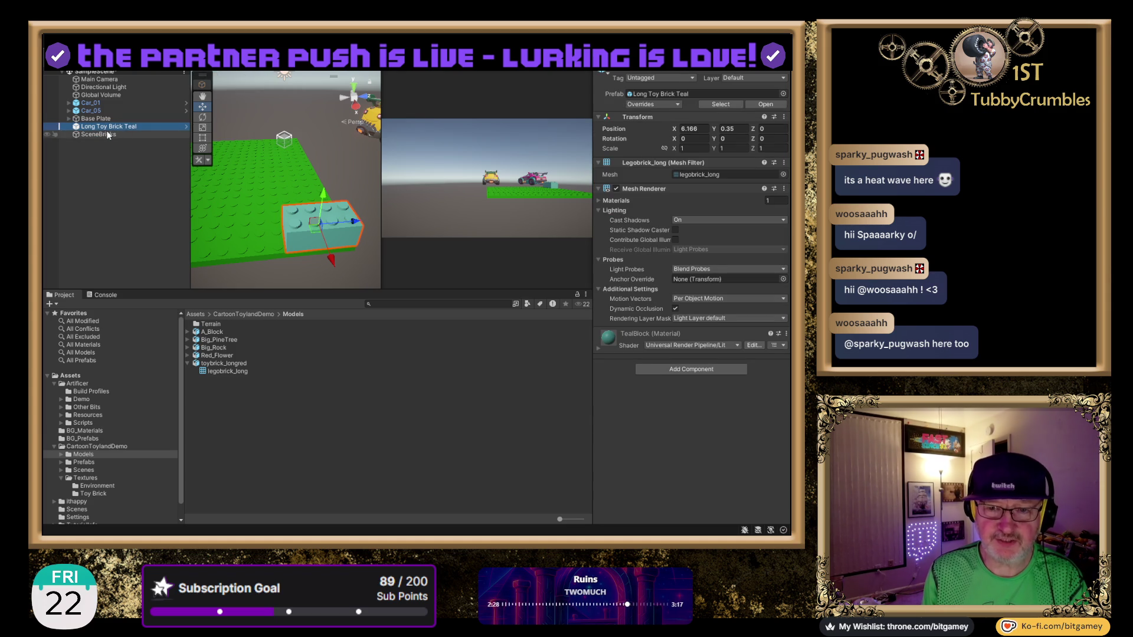
{"action": "left_click", "coordinate": [108, 133]}
{"action": "key", "text": "Delete"}
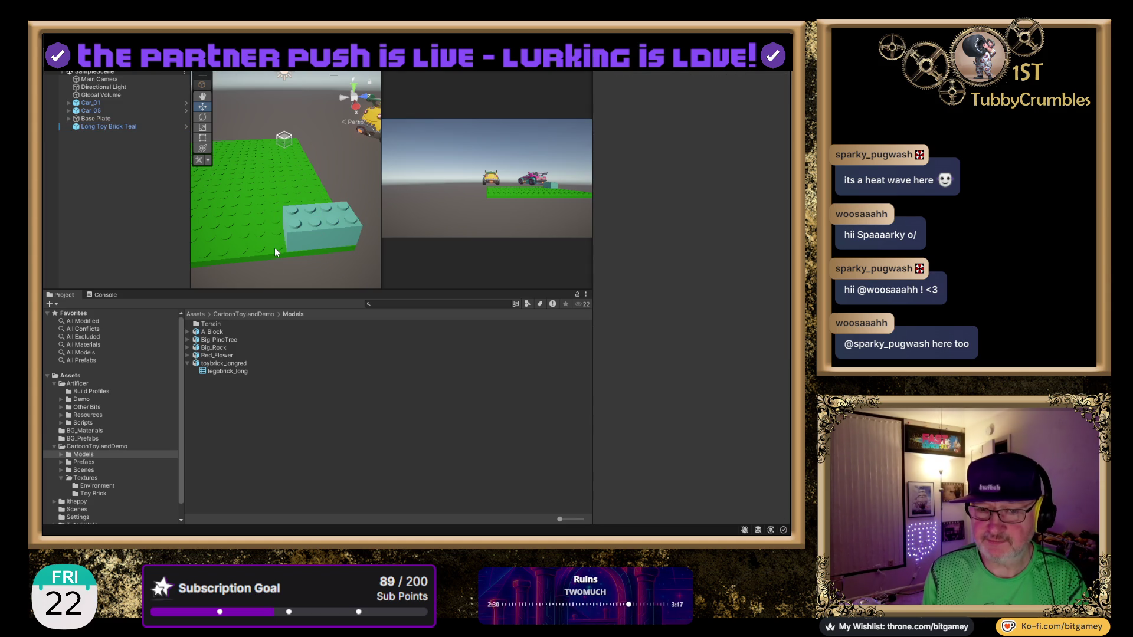
{"action": "left_click", "coordinate": [135, 127]}
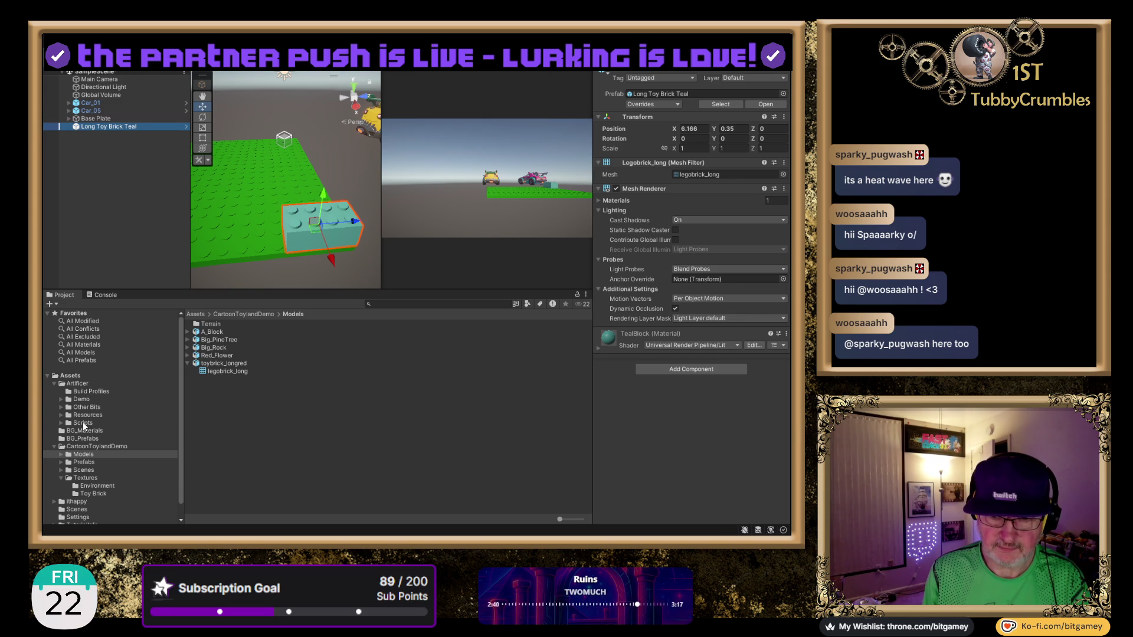
- Drop the Artificer script from Assets > Artificer > Scripts onto the brick and run Rebuild Required
{"action": "left_click", "coordinate": [82, 423]}
{"action": "left_click_drag", "start_coordinate": [218, 340], "coordinate": [678, 426]}
{"action": "scroll", "coordinate": [705, 342], "scroll_direction": "down", "scroll_amount": 3}
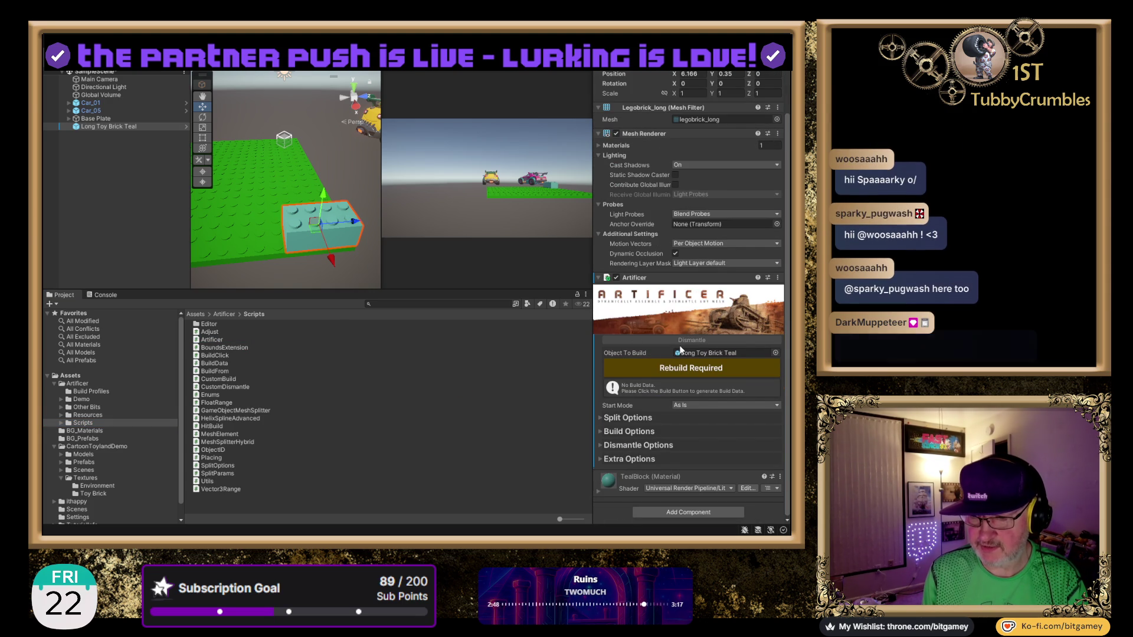
{"action": "left_click", "coordinate": [675, 367]}
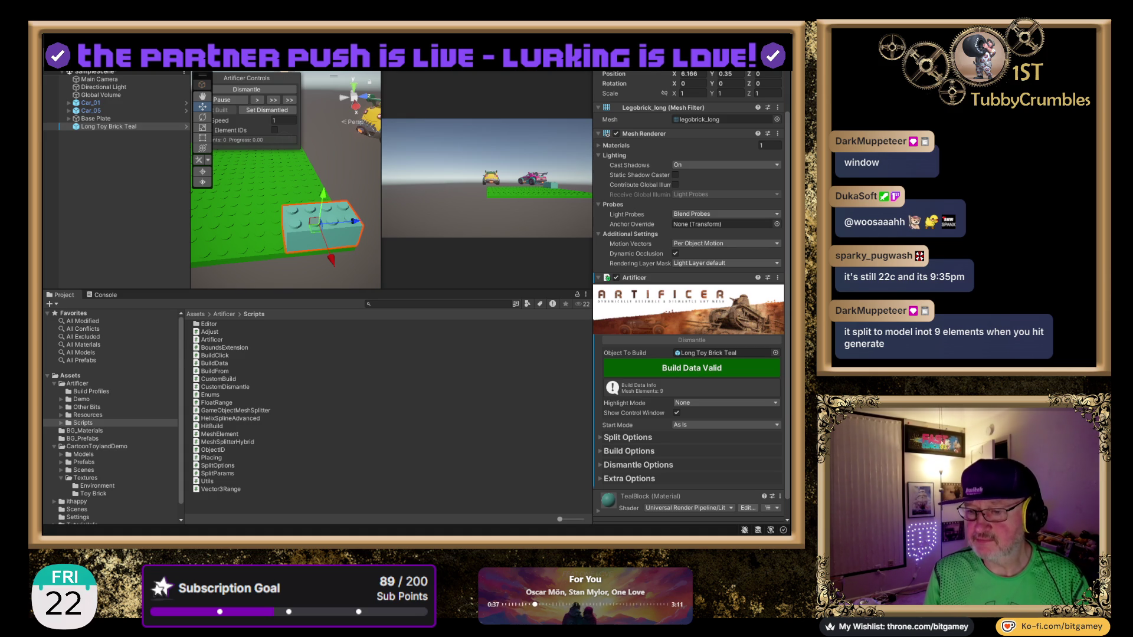
- Confirm Object To Build points at Long Toy Brick Teal and expand the Artificer's Split Options
{"action": "left_click", "coordinate": [561, 379]}
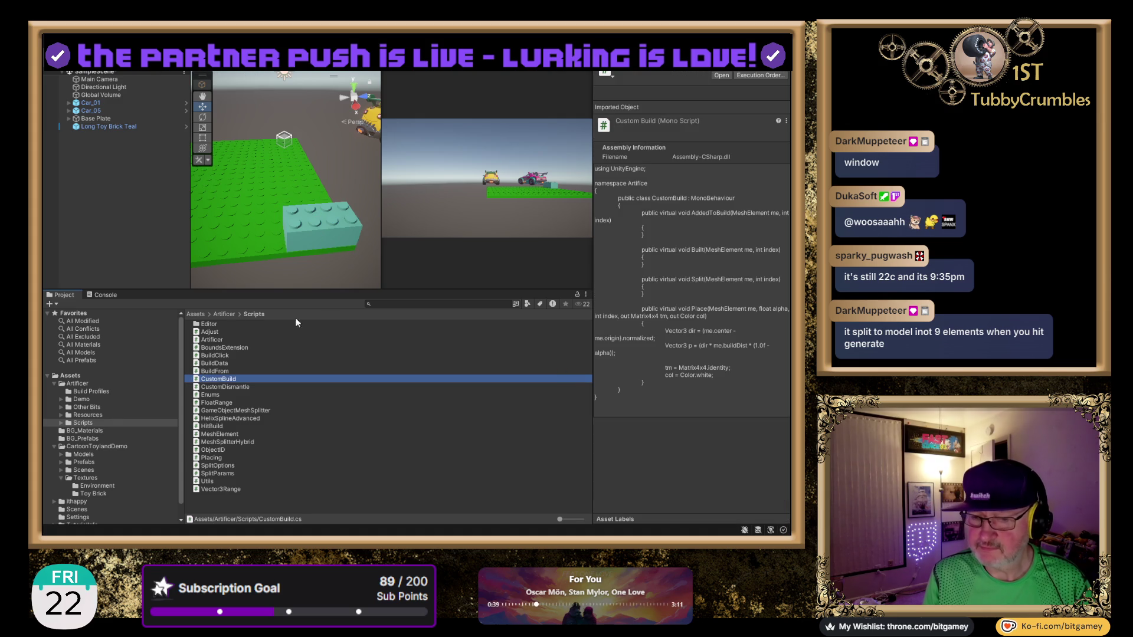
{"action": "left_click", "coordinate": [100, 127]}
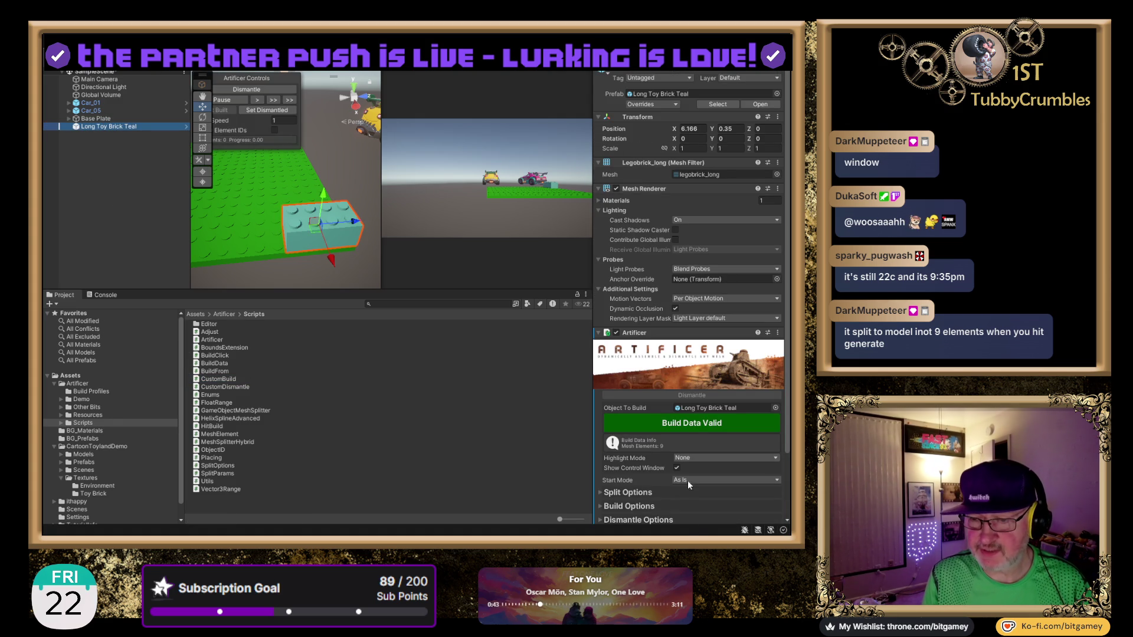
{"action": "left_click", "coordinate": [598, 192]}
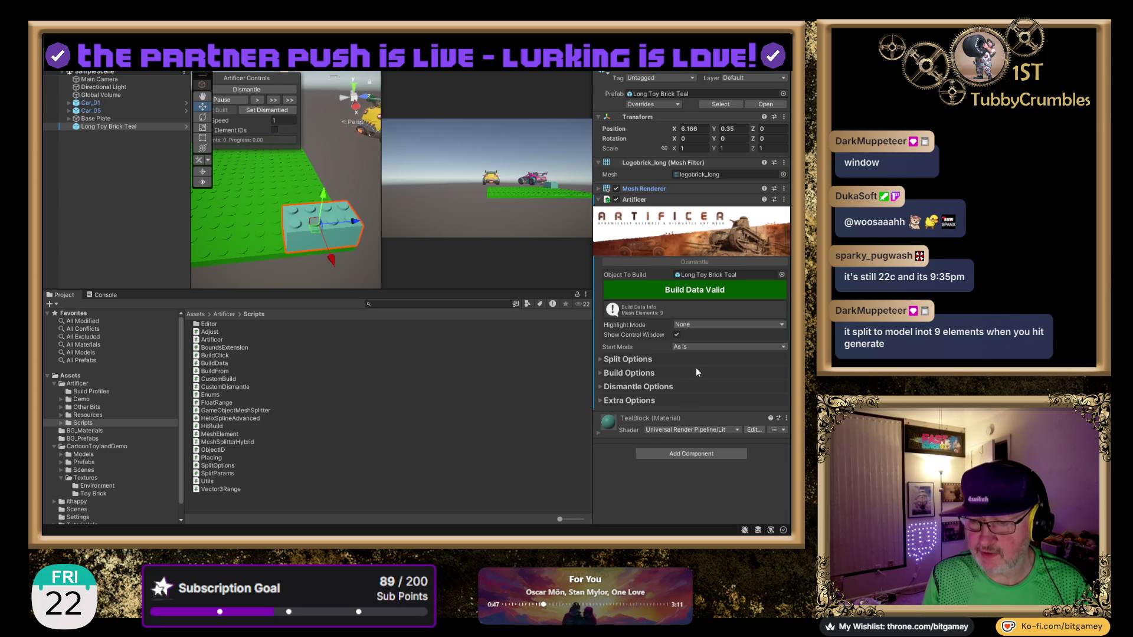
{"action": "left_click", "coordinate": [718, 278]}
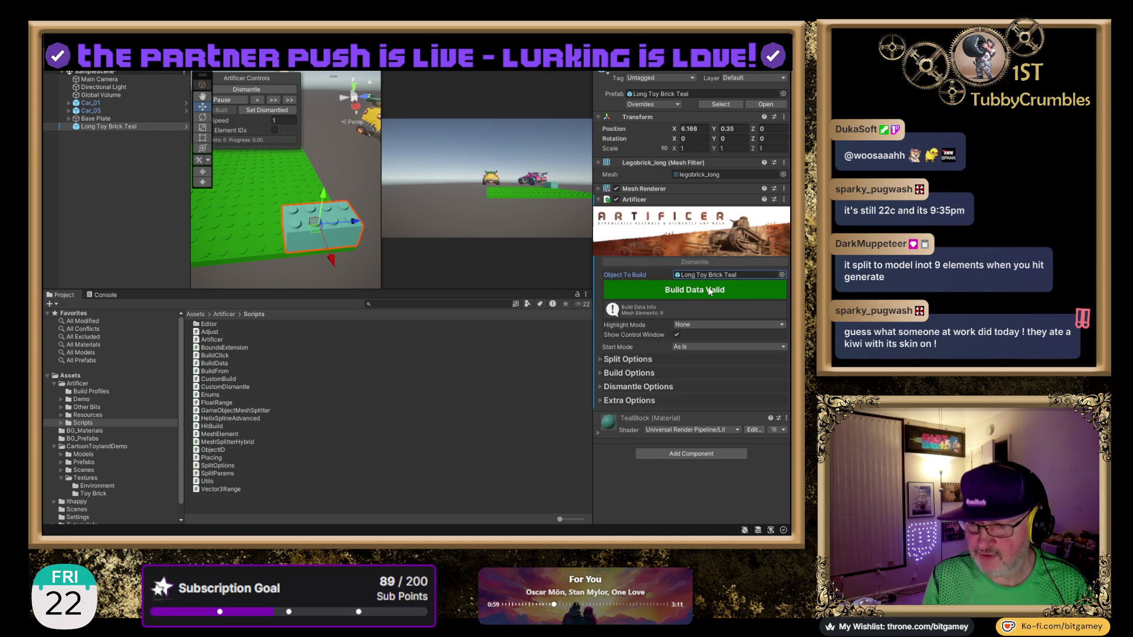
{"action": "left_click", "coordinate": [602, 359]}
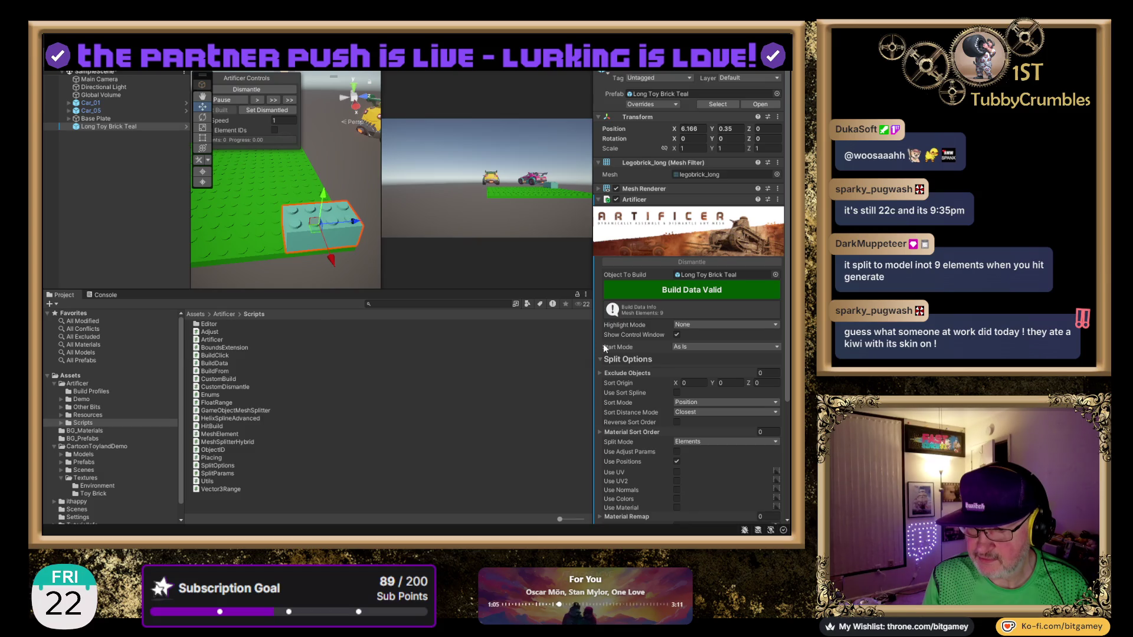
{"action": "scroll", "coordinate": [603, 325], "scroll_direction": "down", "scroll_amount": 3}
{"action": "scroll", "coordinate": [603, 309], "scroll_direction": "down", "scroll_amount": 2}
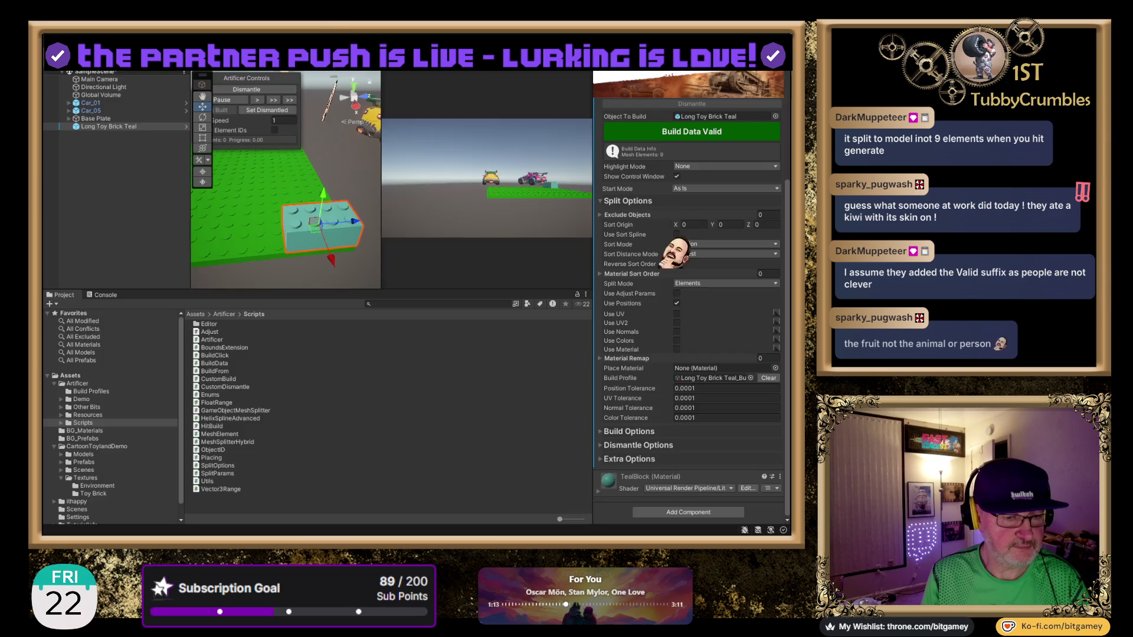
{"action": "key", "text": "alt+Tab"}
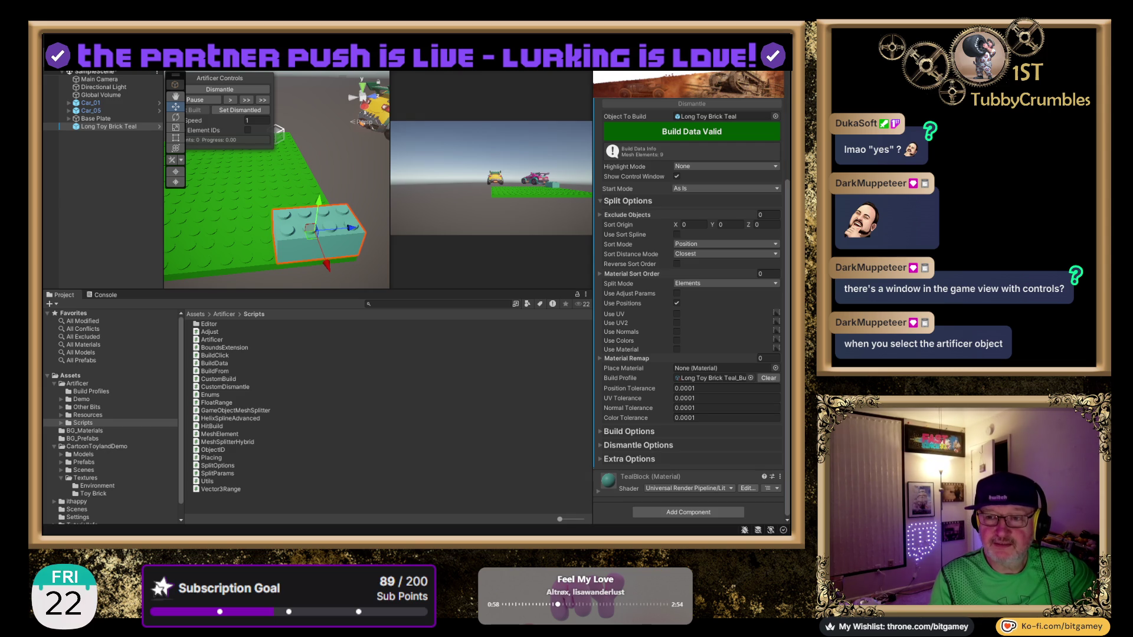
- Shift the Artificer Controls window right, reselect the brick, then pause and resume playback
{"action": "left_click_drag", "start_coordinate": [220, 77], "coordinate": [249, 80]}
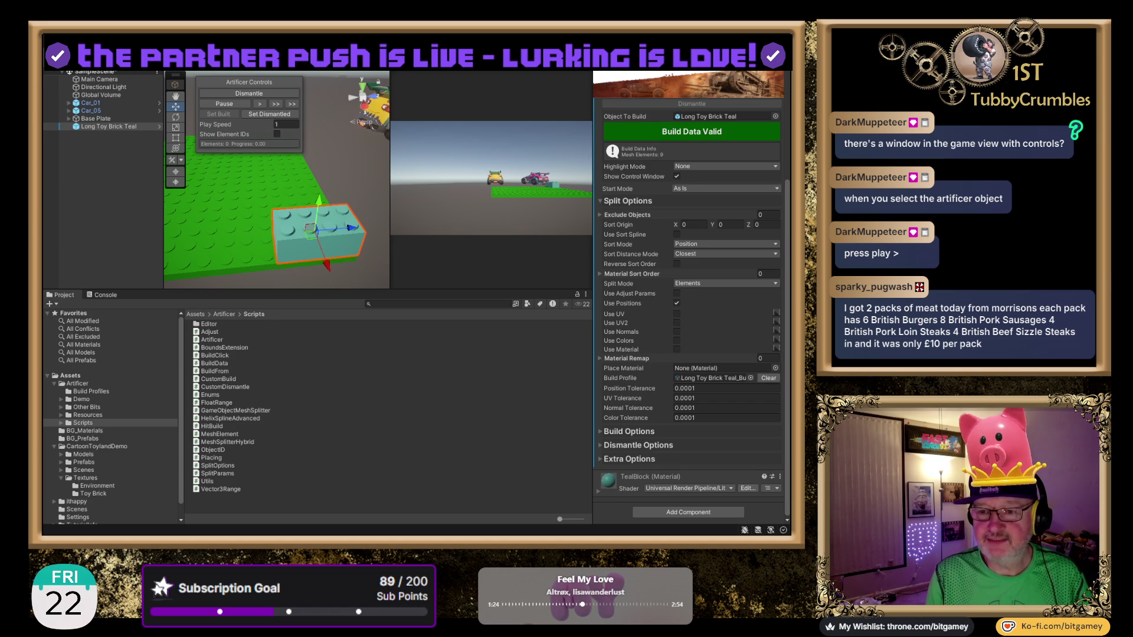
{"action": "left_click", "coordinate": [101, 126]}
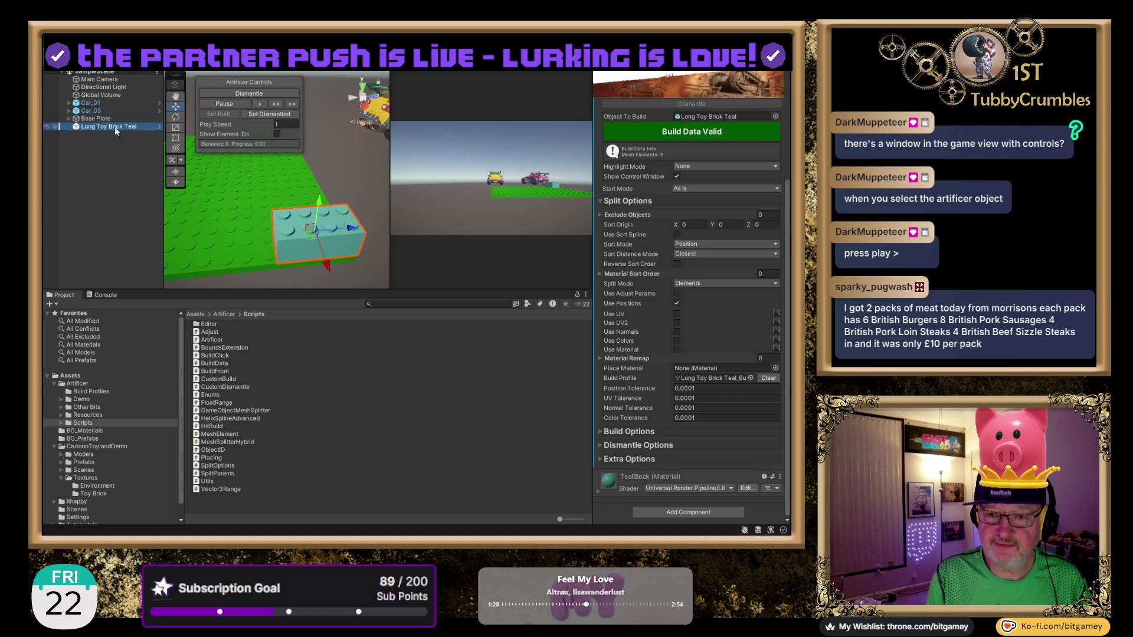
{"action": "left_click", "coordinate": [262, 103]}
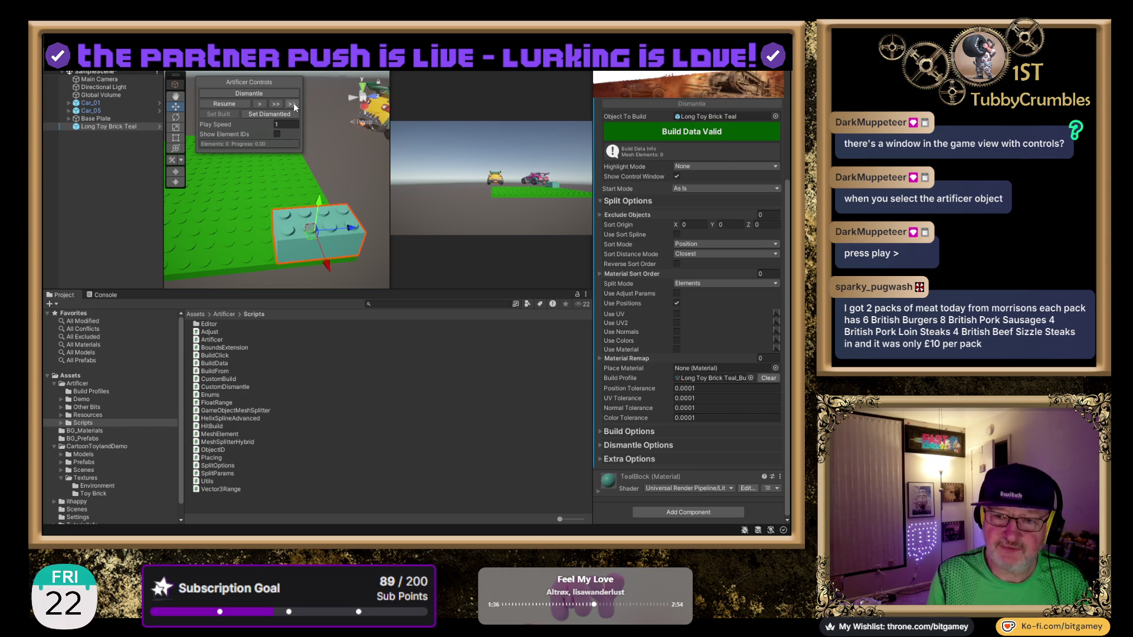
{"action": "left_click", "coordinate": [224, 104]}
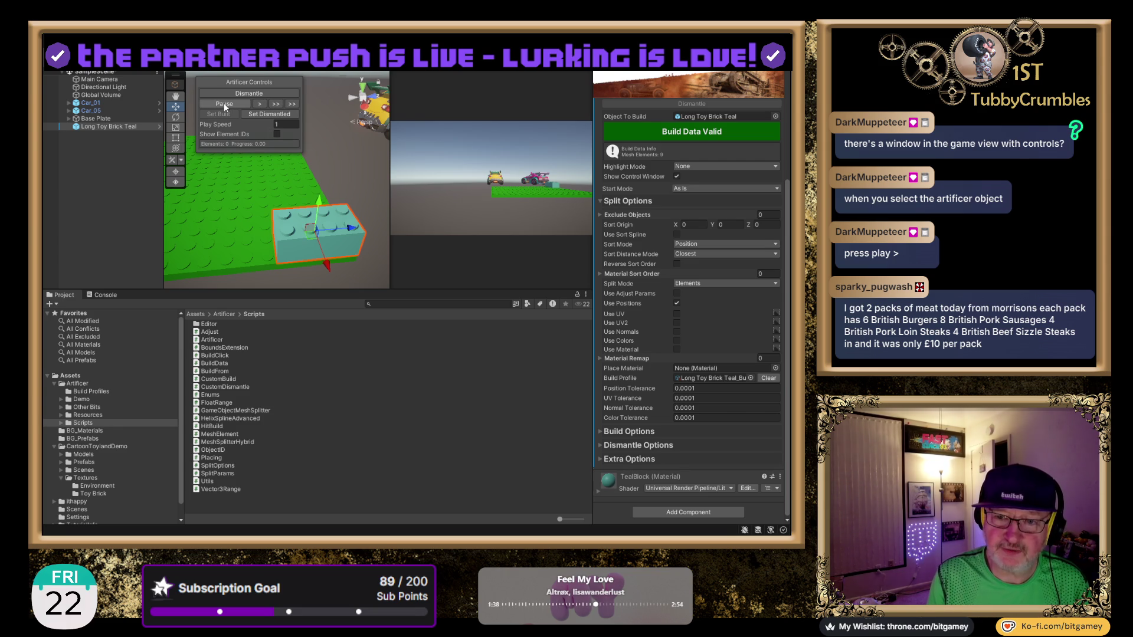
- Pause Artificer playback and begin dismantling the teal brick at 0%
{"action": "left_click", "coordinate": [259, 105]}
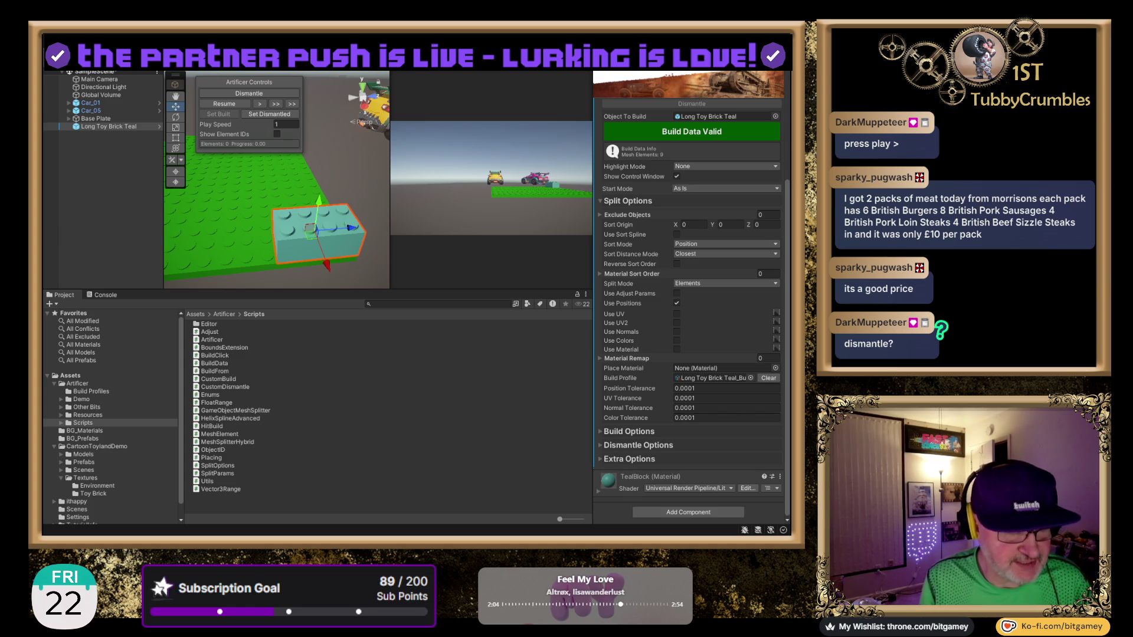
{"action": "left_click", "coordinate": [267, 93]}
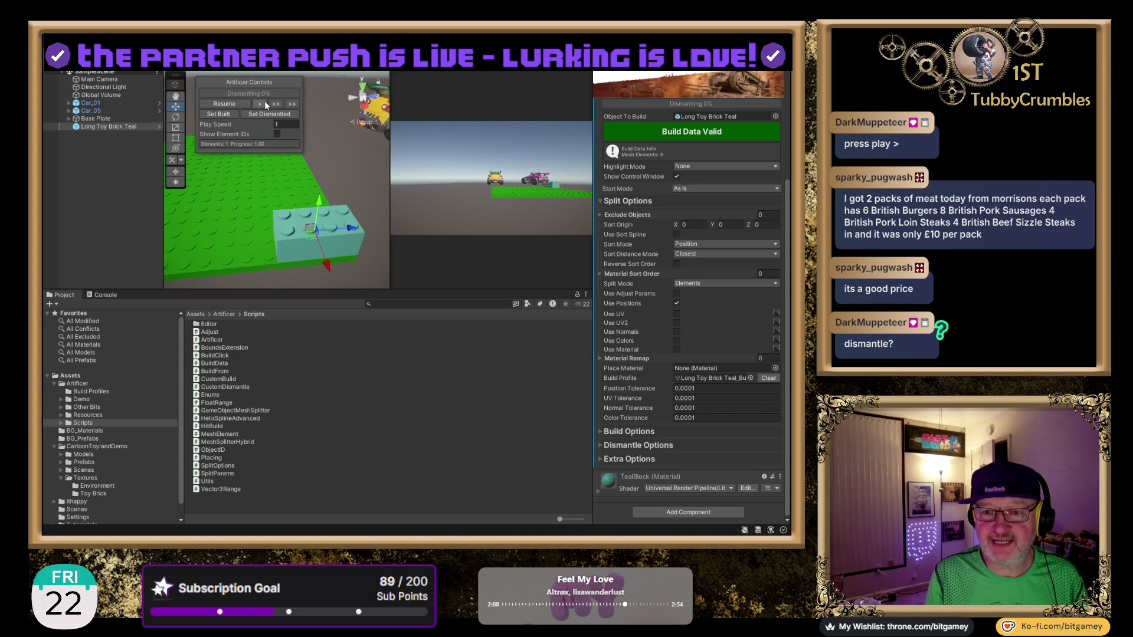